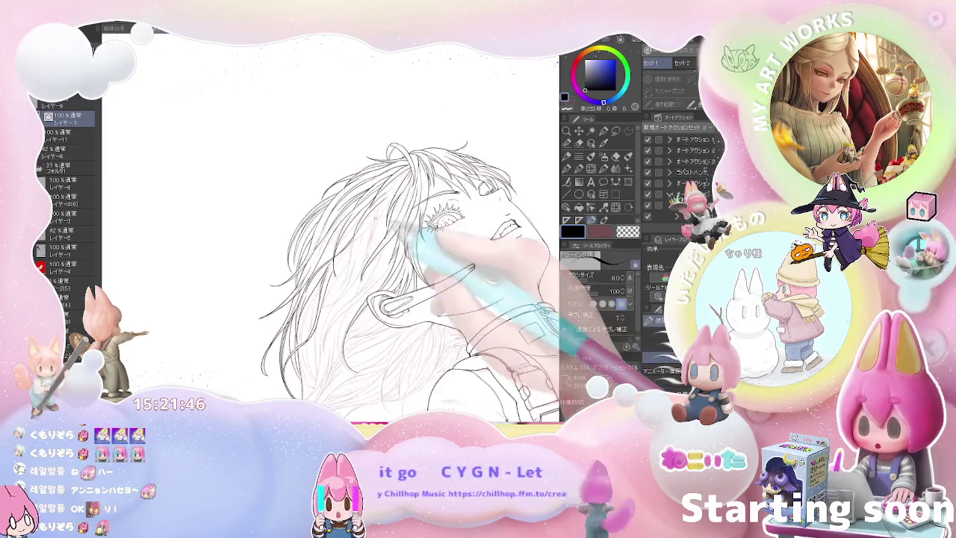
Step: Switch to a different drawing brush and begin tracing hair strands near the earpiece
scroll(401, 186, up, 2)
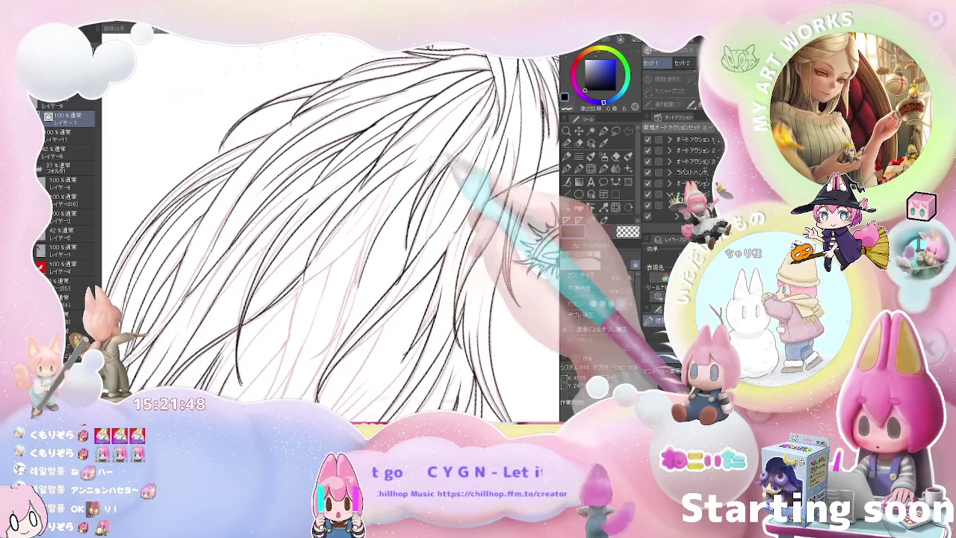
scroll(351, 239, up, 2)
scroll(302, 291, up, 2)
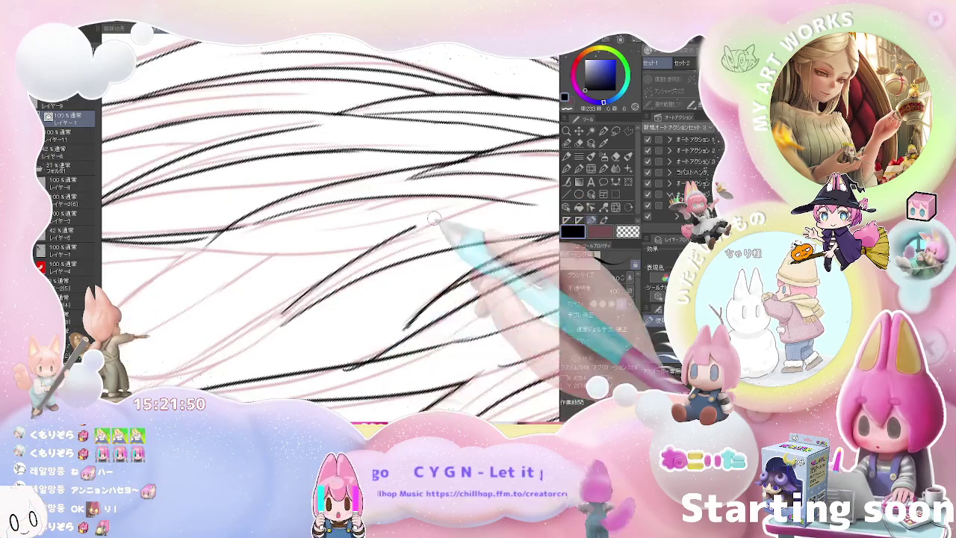
scroll(305, 280, up, 2)
scroll(308, 261, up, 1)
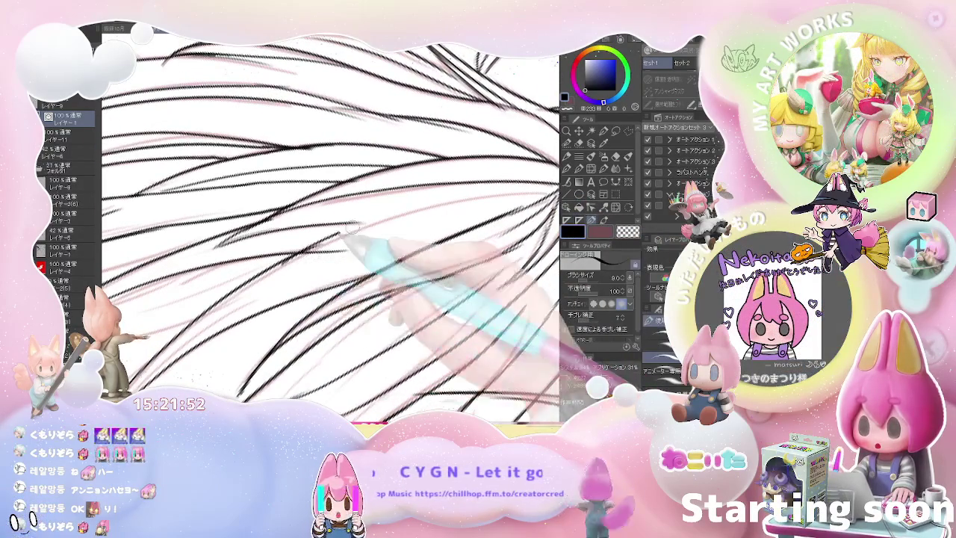
click(615, 155)
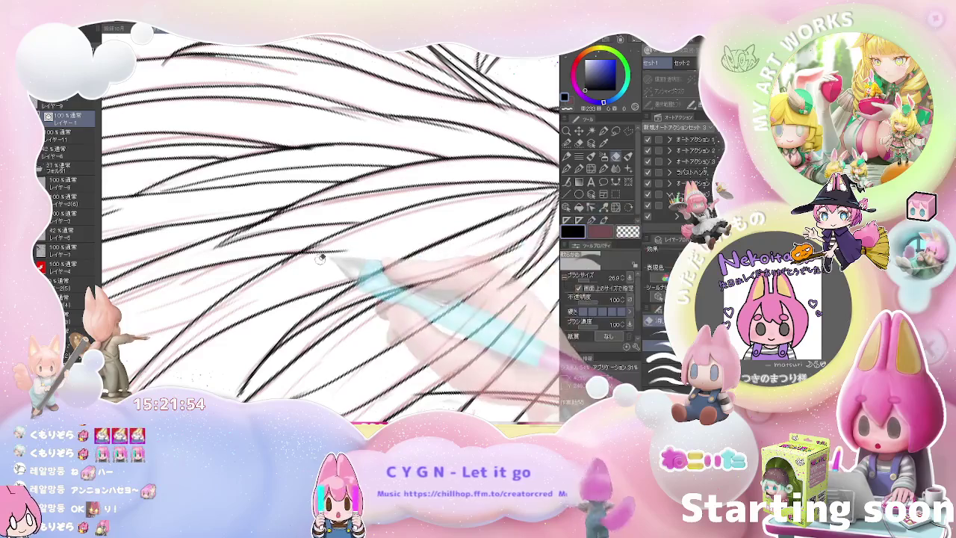
scroll(377, 245, down, 2)
scroll(375, 248, down, 2)
scroll(375, 249, down, 1)
scroll(375, 250, down, 1)
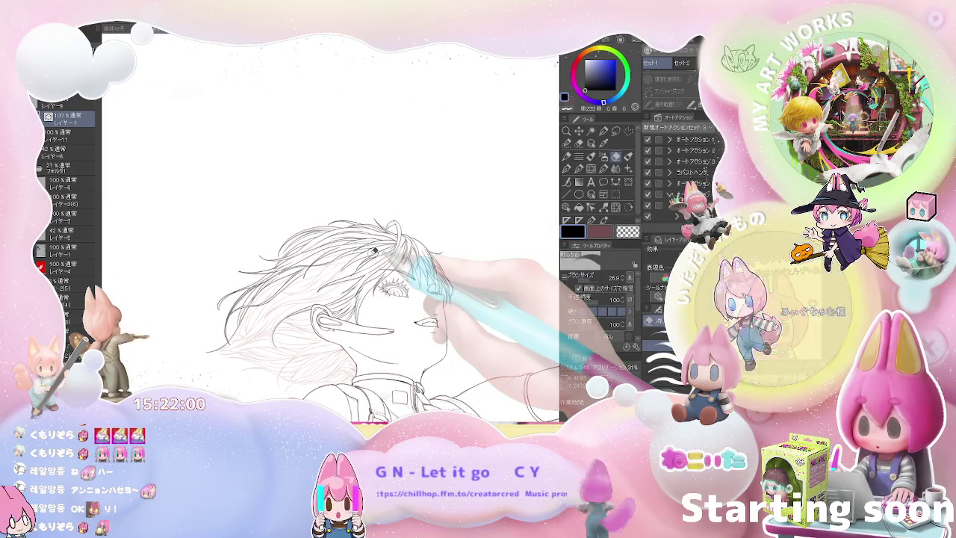
scroll(374, 250, up, 2)
scroll(359, 258, up, 2)
scroll(336, 269, up, 1)
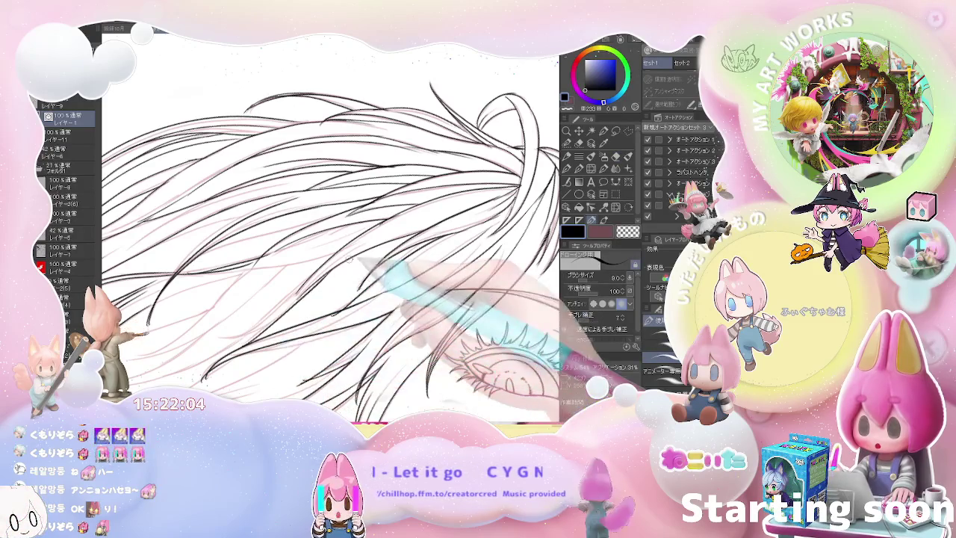
Step: Continue inking dark strands over the red hair sketch behind the character's ear
scroll(331, 280, down, 2)
scroll(395, 303, down, 2)
scroll(485, 310, down, 1)
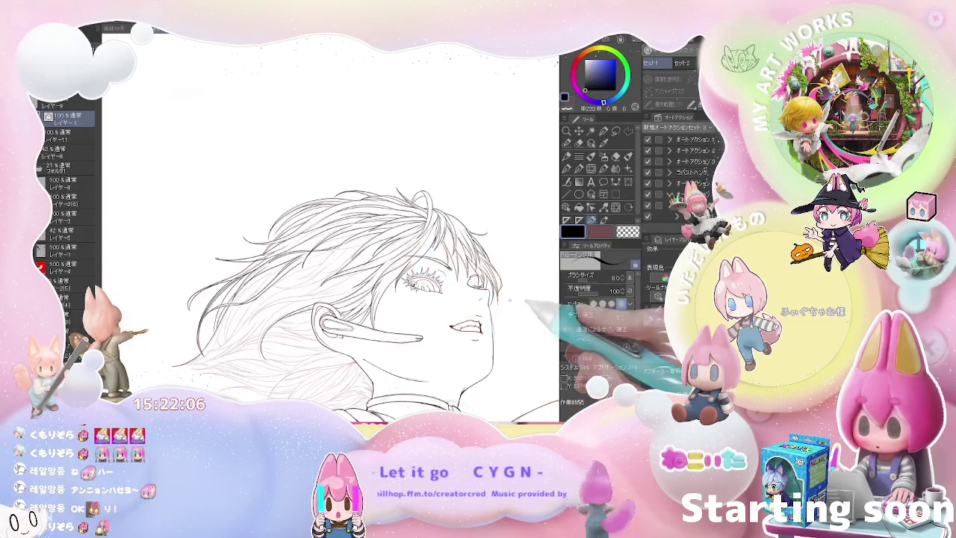
scroll(513, 316, down, 1)
scroll(500, 321, down, 1)
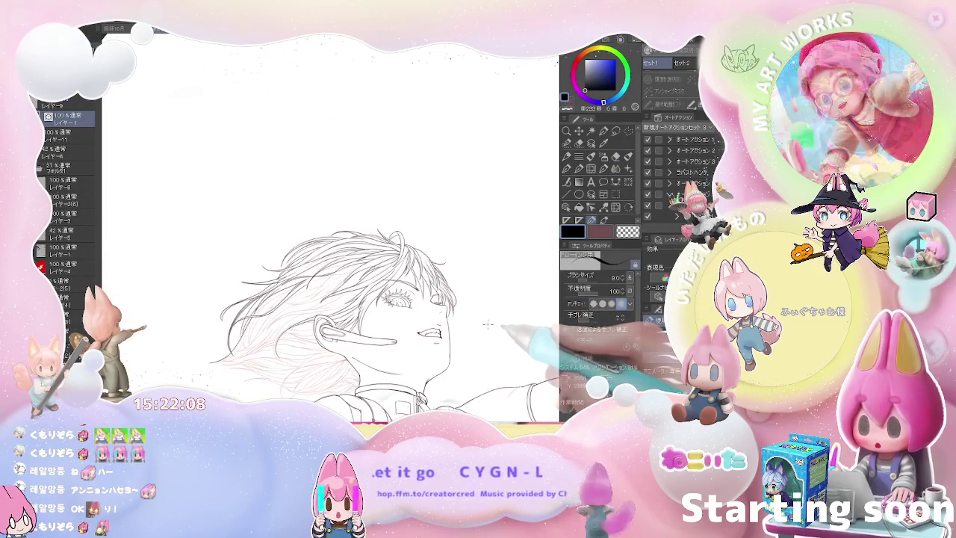
scroll(515, 321, down, 2)
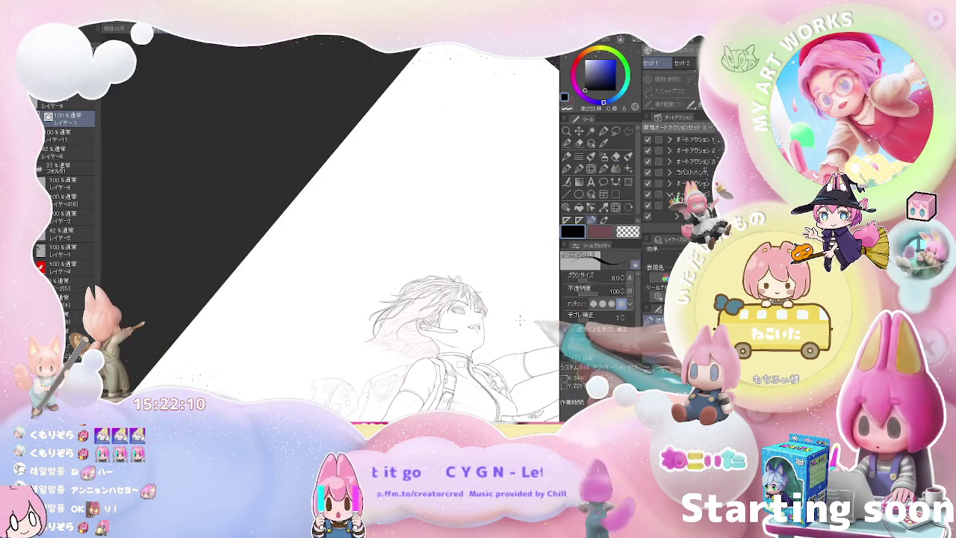
scroll(525, 319, up, 1)
scroll(486, 329, up, 1)
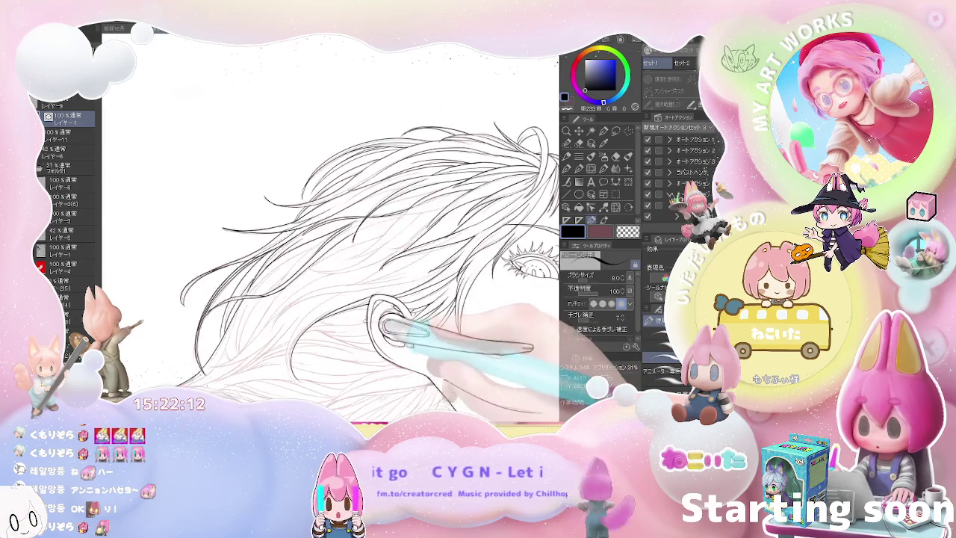
scroll(463, 329, up, 2)
scroll(328, 231, up, 1)
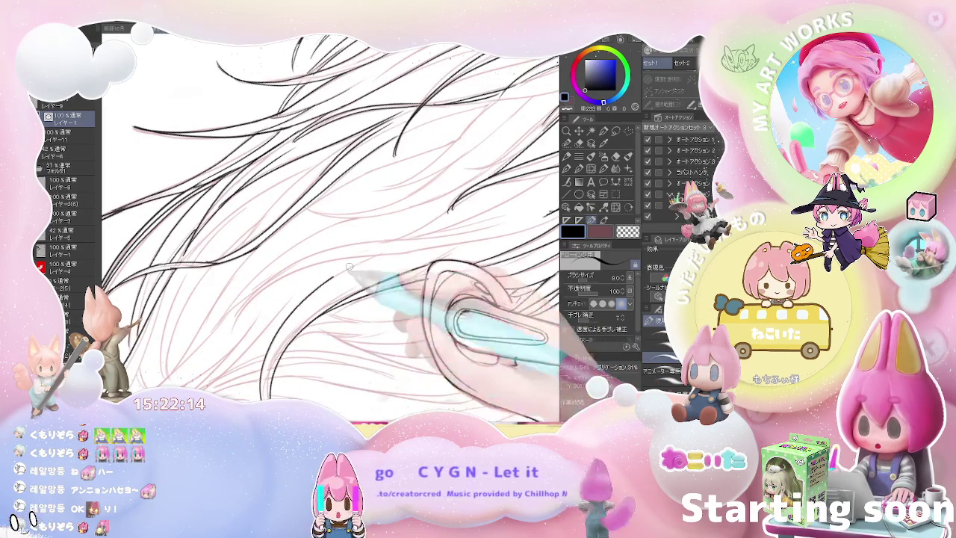
scroll(323, 284, up, 1)
scroll(324, 299, up, 1)
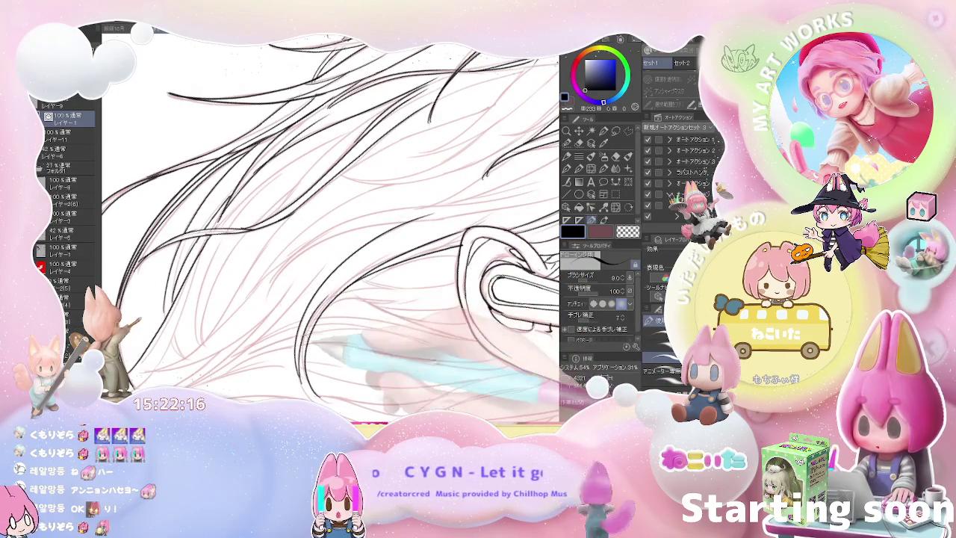
scroll(329, 232, down, 1)
scroll(329, 231, down, 1)
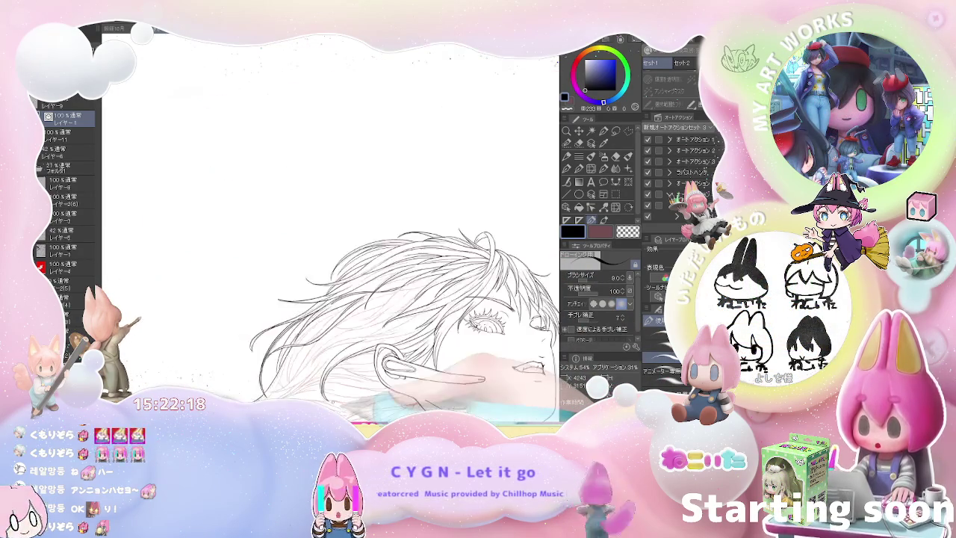
scroll(329, 231, down, 1)
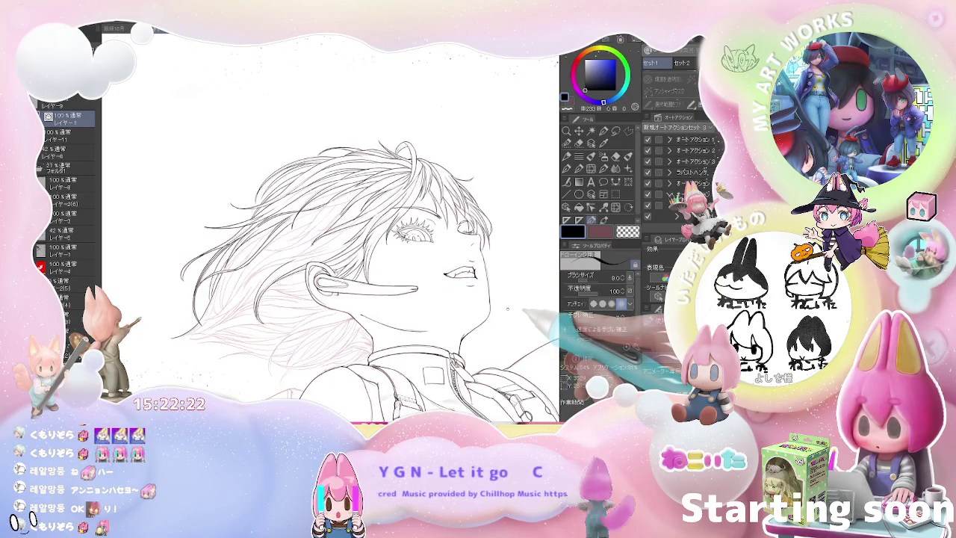
scroll(388, 306, up, 1)
scroll(271, 307, up, 1)
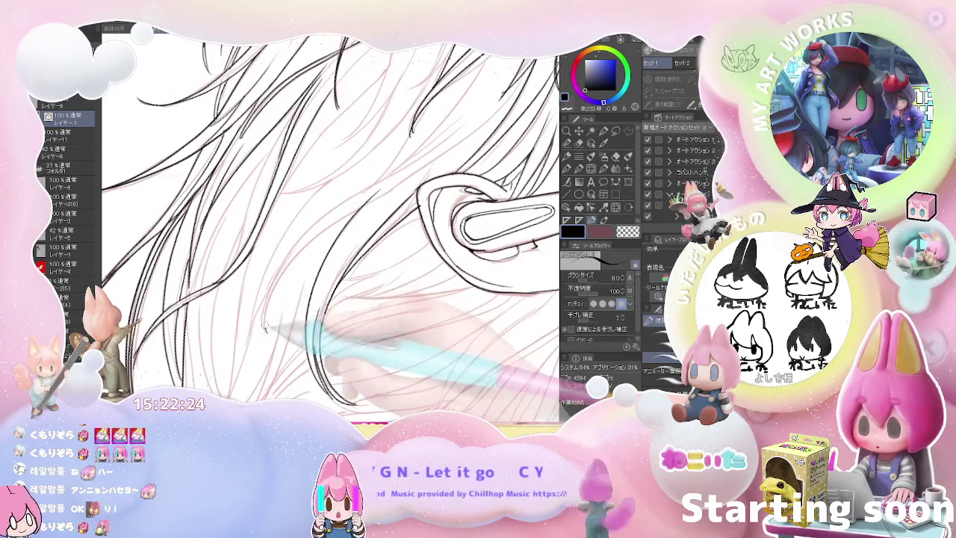
Step: Erase stray lines near the eye, then tilt the face upward and zoom in closely on the hair
mouse_move(398, 170)
mouse_down()
mouse_move(339, 211)
mouse_move(282, 311)
mouse_up()
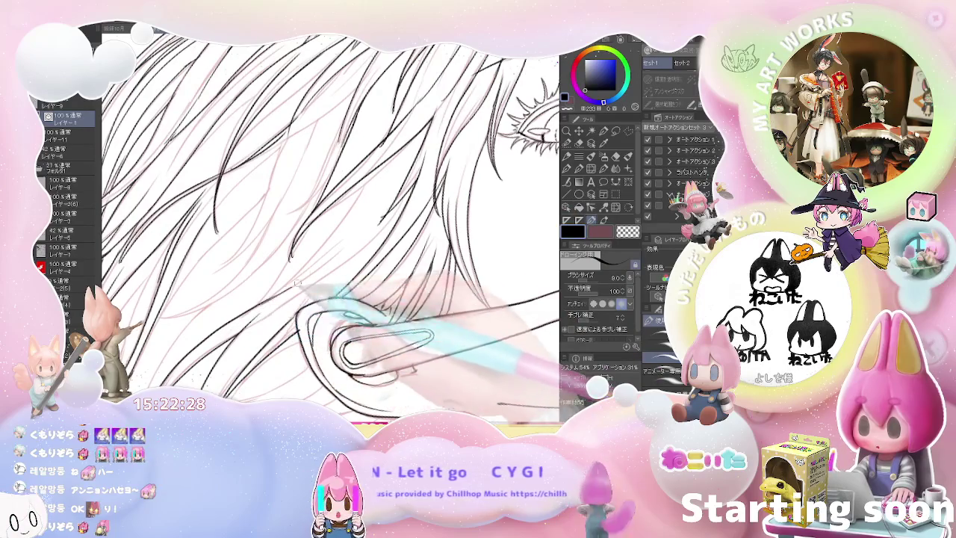
key(e)
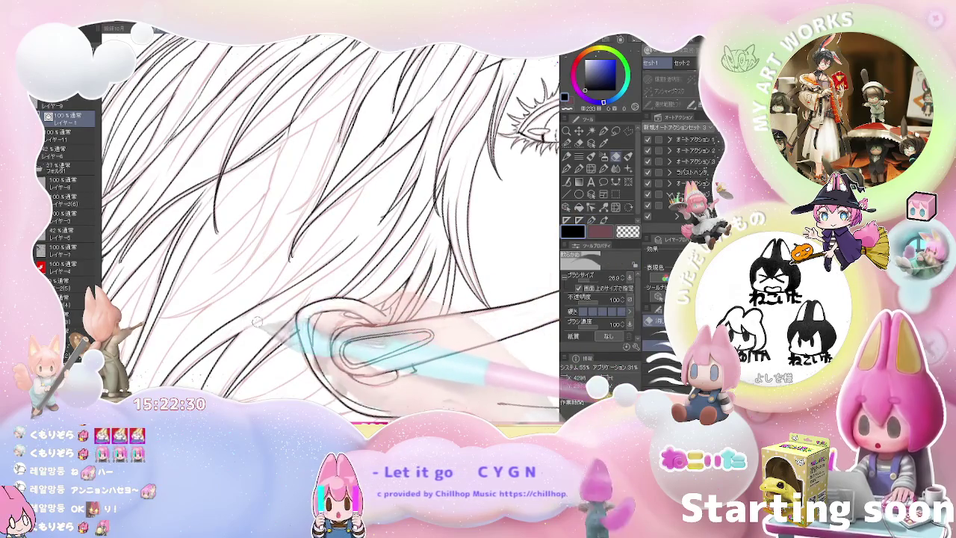
key(p)
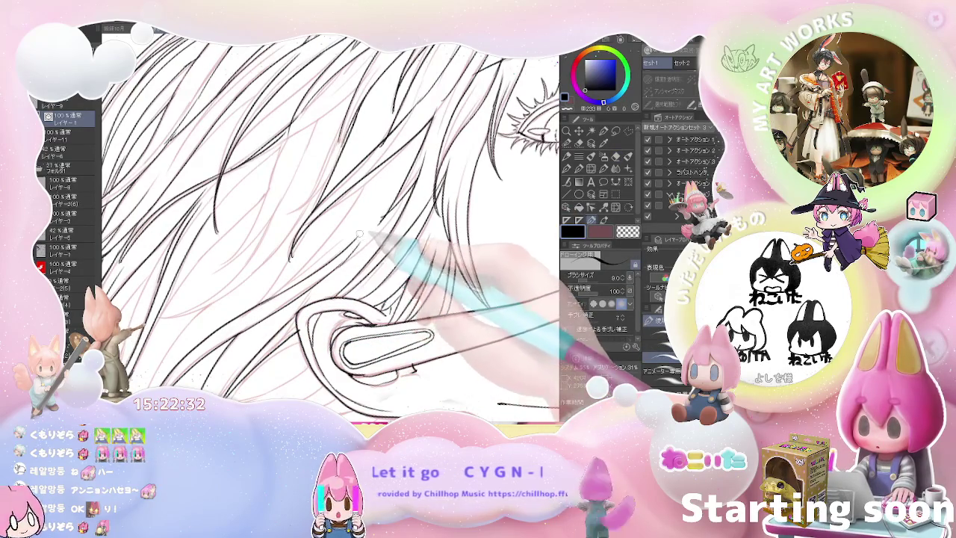
key(ctrl+minus)
key(ctrl+minus)
key(ctrl+minus)
key(asciicircum)
key(asciicircum)
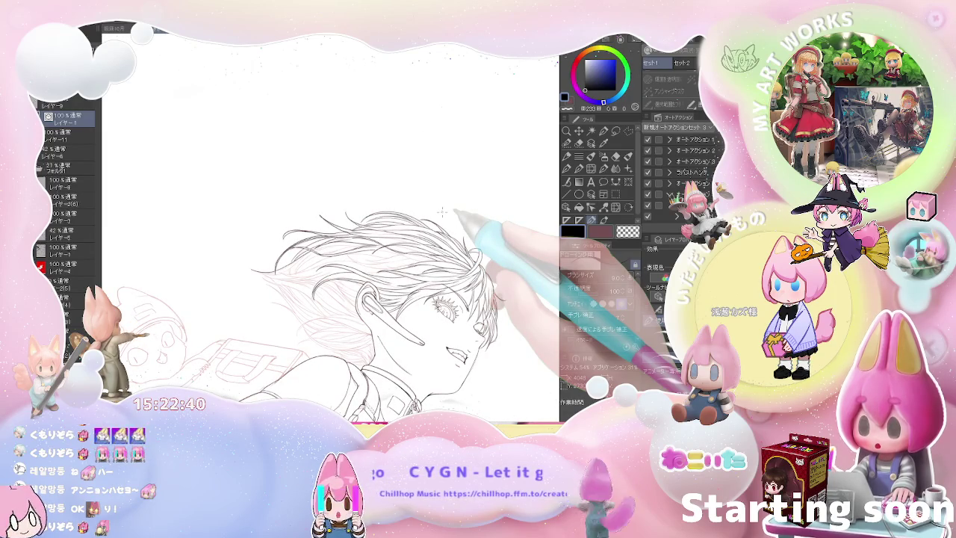
key(ctrl+minus)
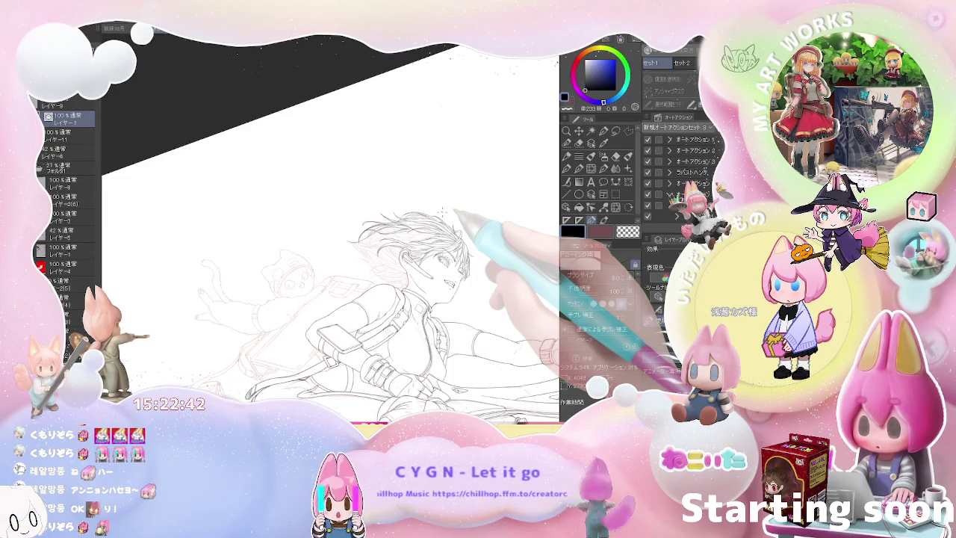
key(ctrl+plus)
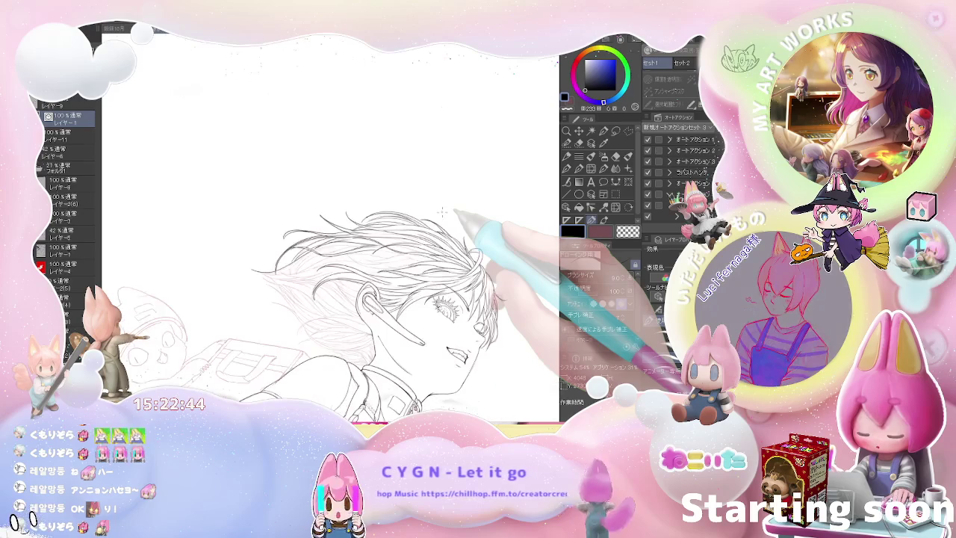
key(minus)
key(minus)
key(ctrl+plus)
key(ctrl+plus)
key(ctrl+plus)
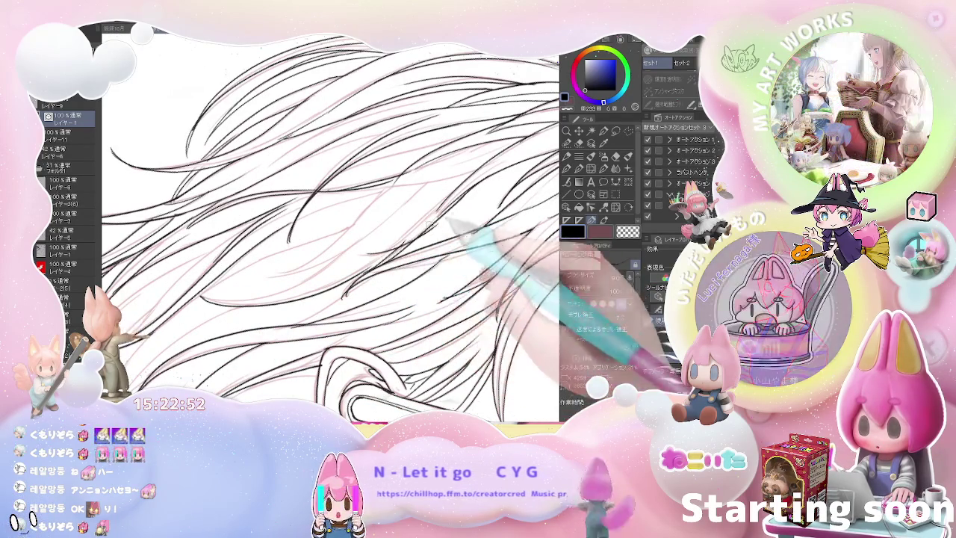
key(ctrl+plus)
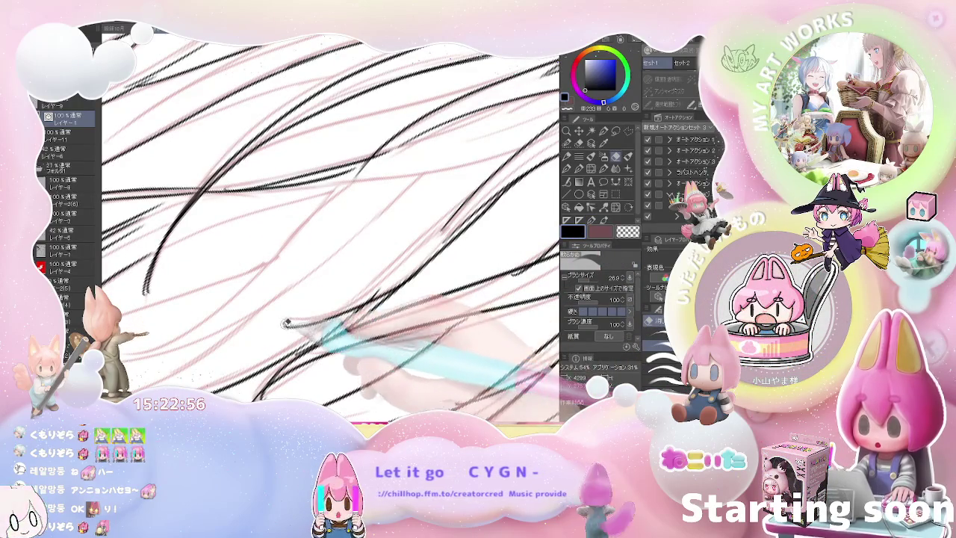
Step: Ink new black strands across the top of the head above the closed eye
key(p)
drag(272, 322, 449, 306)
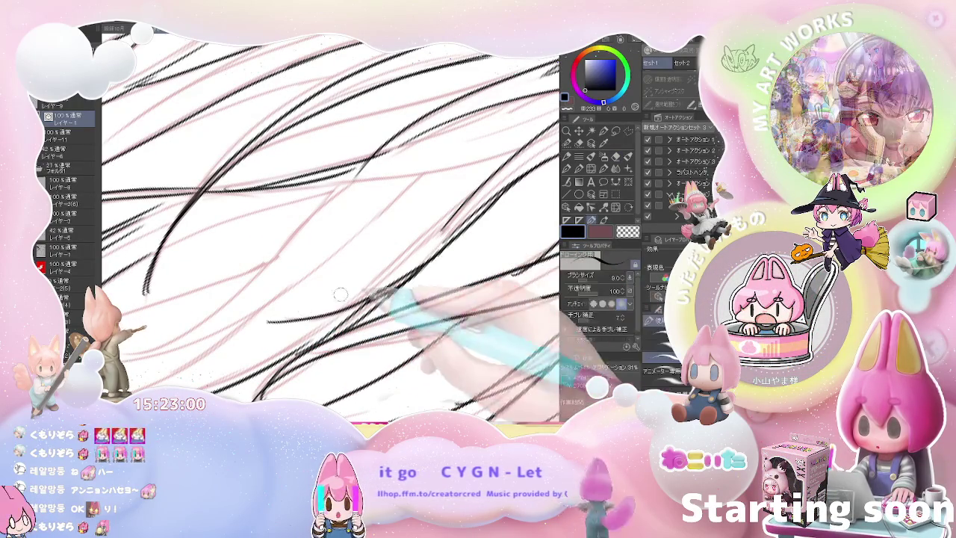
drag(314, 351, 485, 190)
scroll(483, 187, down, 5)
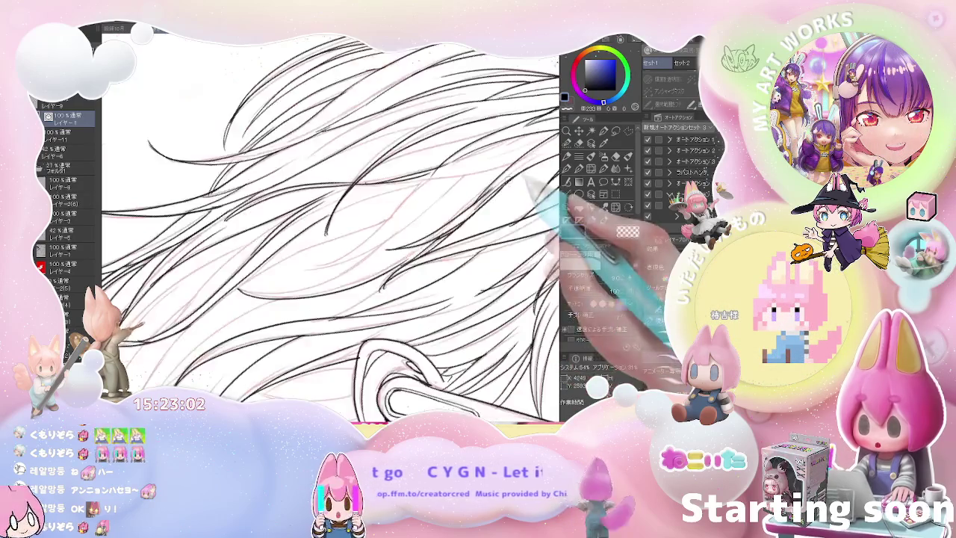
scroll(448, 266, down, 3)
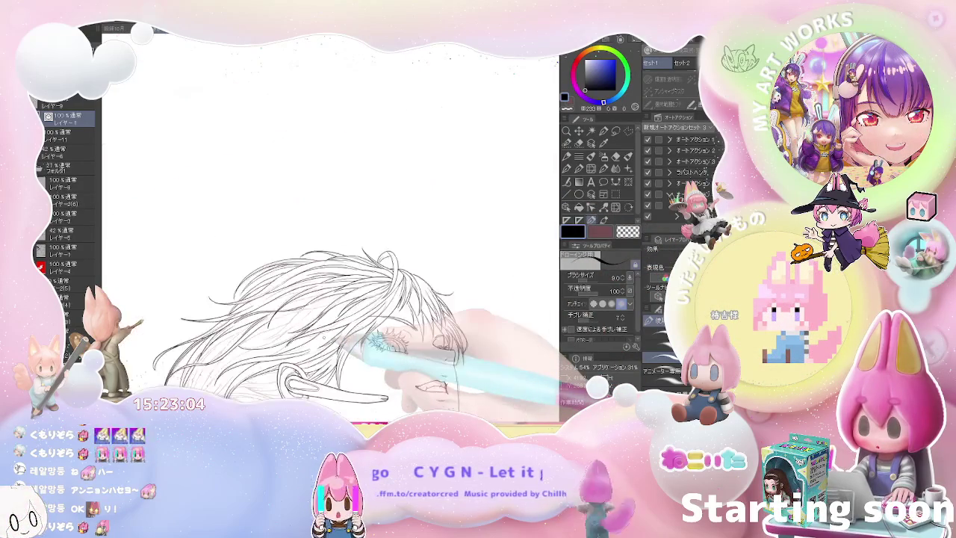
scroll(373, 339, down, 2)
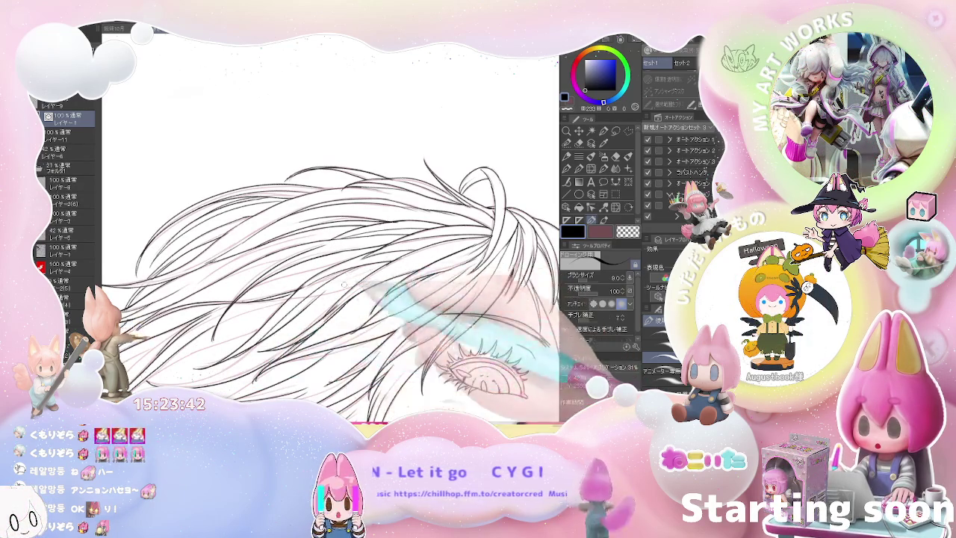
Step: Tilt the face upward, zoom in close, and ink long strands down the back of the head
key(ctrl+plus)
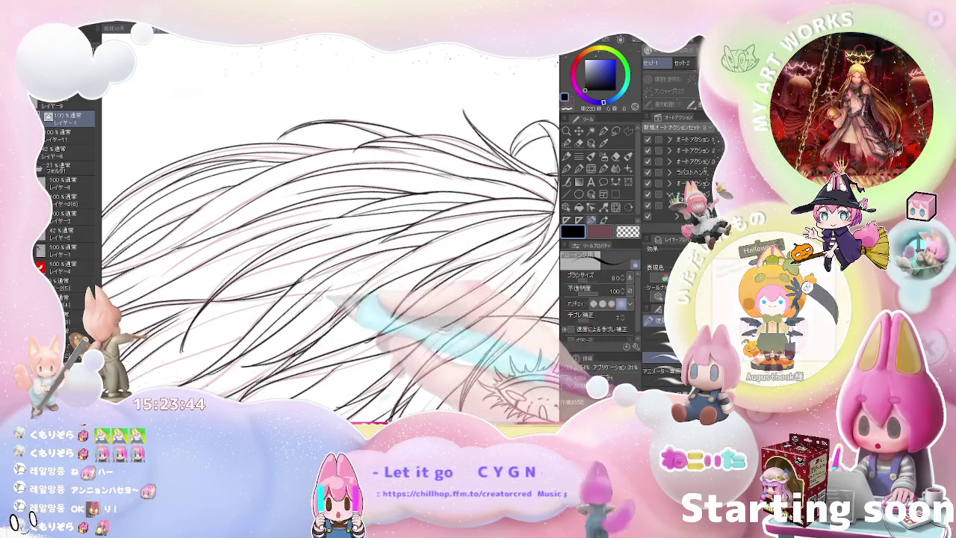
key(ctrl+minus)
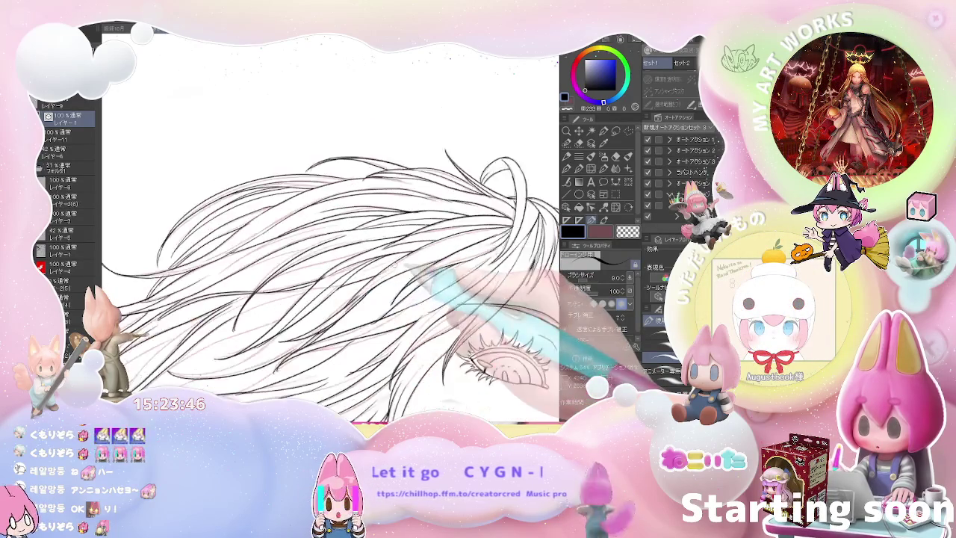
key(ctrl+minus)
key(asciicircum)
key(asciicircum)
key(asciicircum)
key(asciicircum)
key(asciicircum)
key(ctrl+plus)
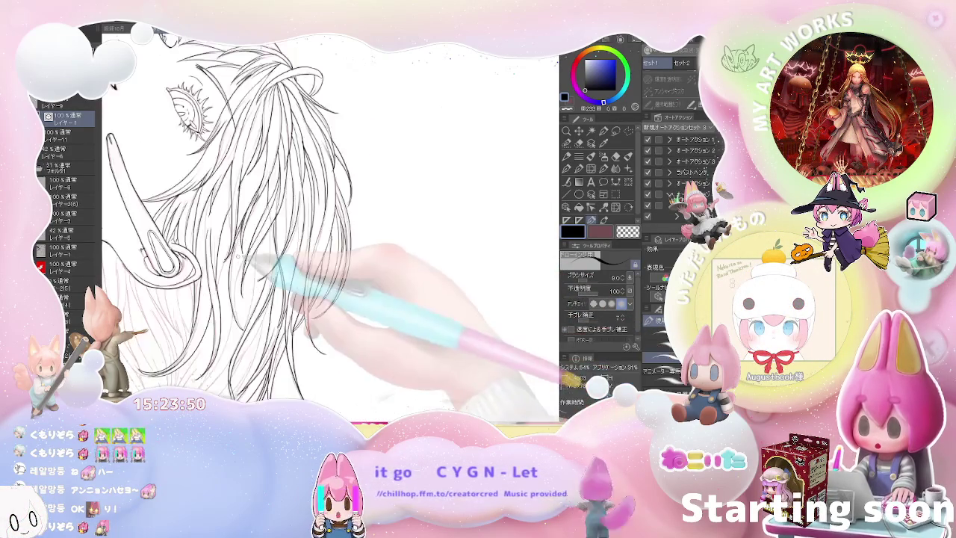
key(ctrl+plus)
key(ctrl+minus)
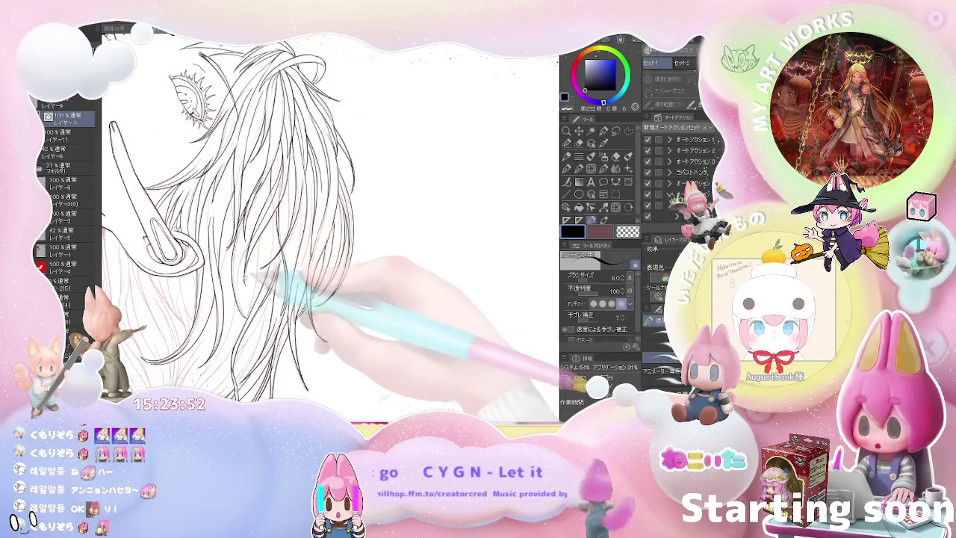
key(ctrl+plus)
key(ctrl+minus)
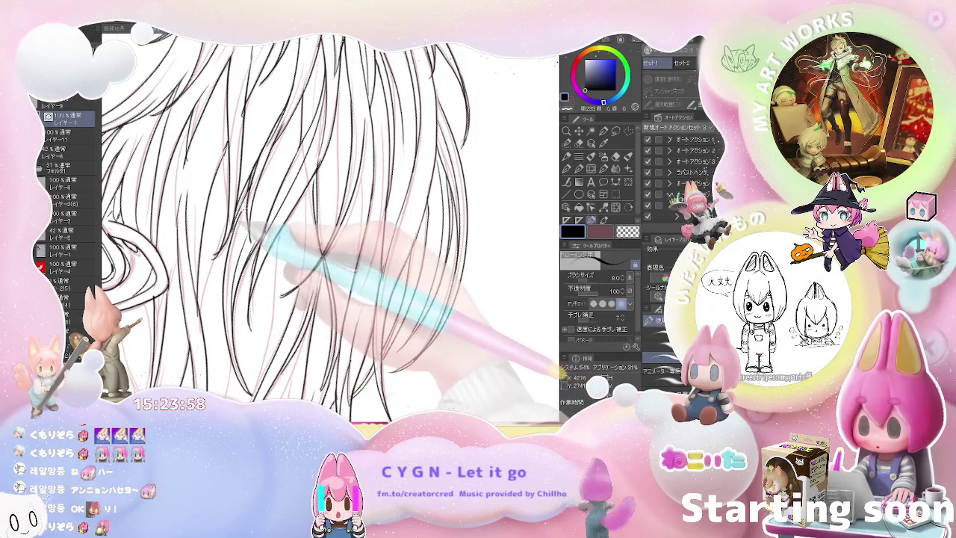
scroll(264, 195, up, 2)
scroll(258, 196, up, 2)
Step: Erase stray hair lines past the earpiece, then return to the pen
key(e)
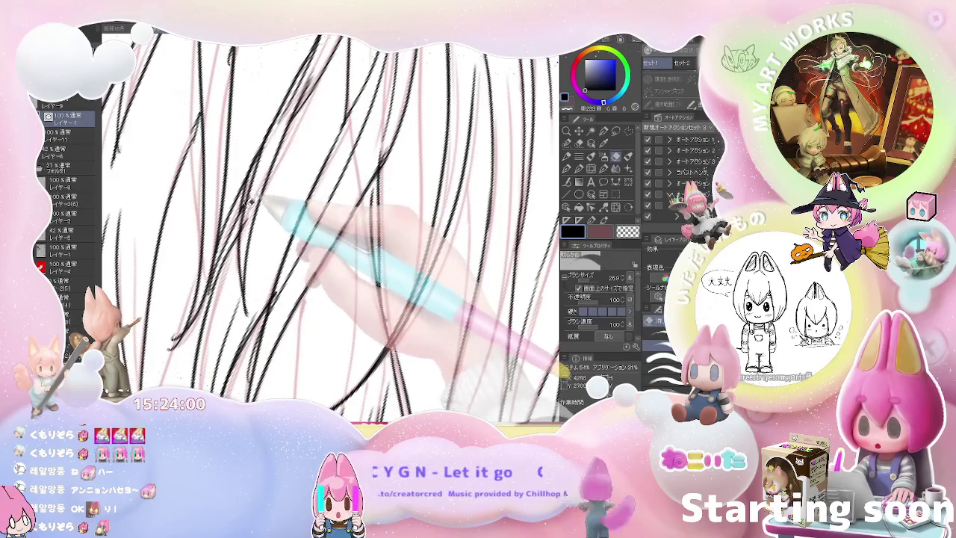
scroll(249, 213, down, 2)
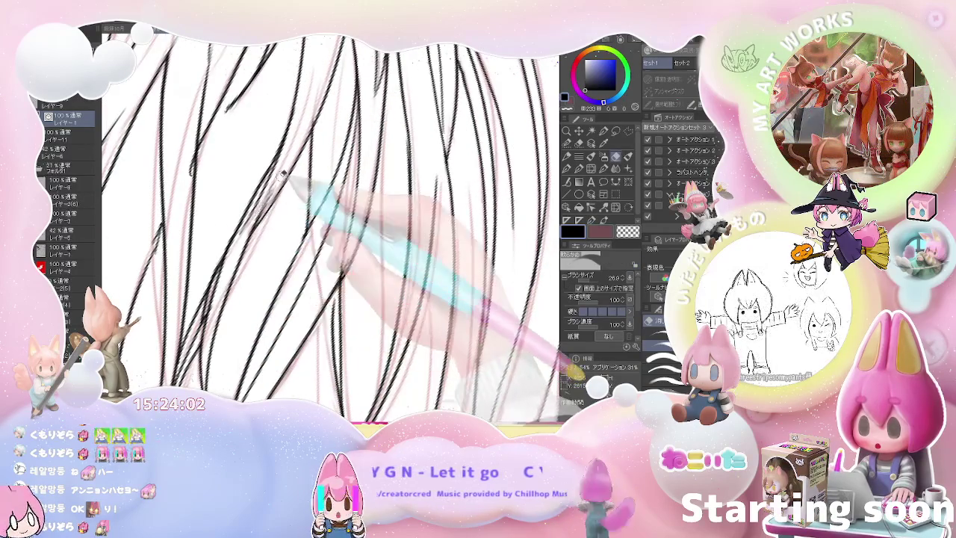
scroll(250, 224, down, 2)
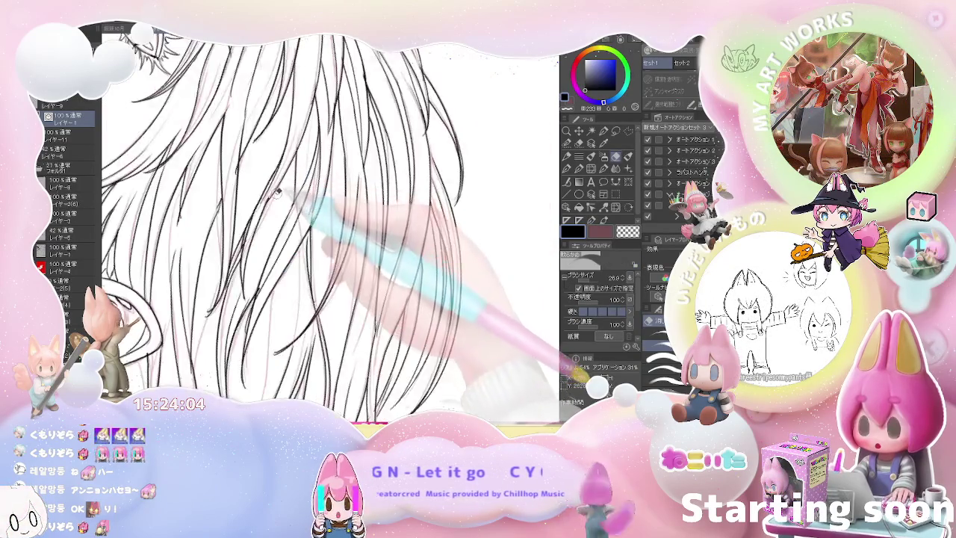
key(p)
scroll(299, 224, down, 3)
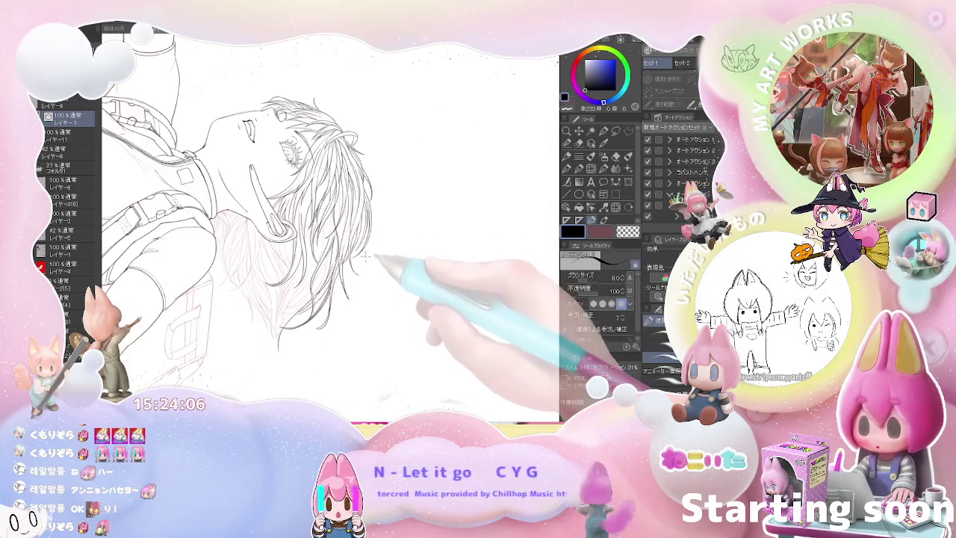
Step: Mirror the view and ink extra fine strands in the lower hair around the earpiece, erasing strays
key(minus)
key(minus)
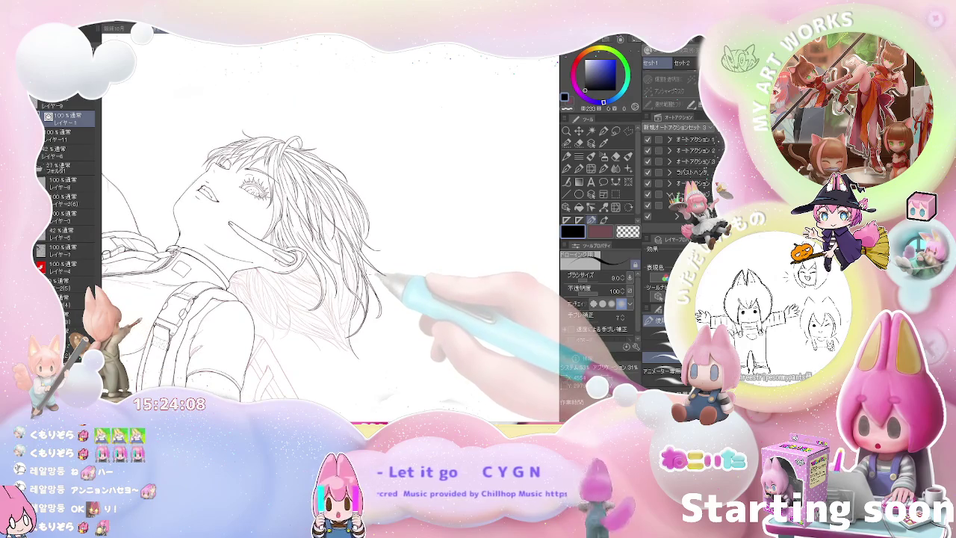
key(h)
key(asciicircum)
key(asciicircum)
scroll(299, 276, up, 3)
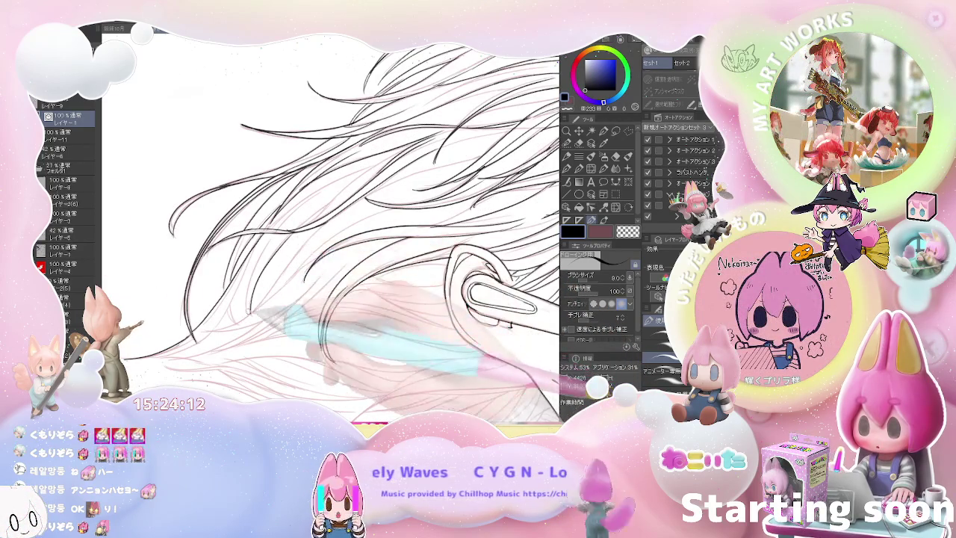
scroll(296, 214, up, 1)
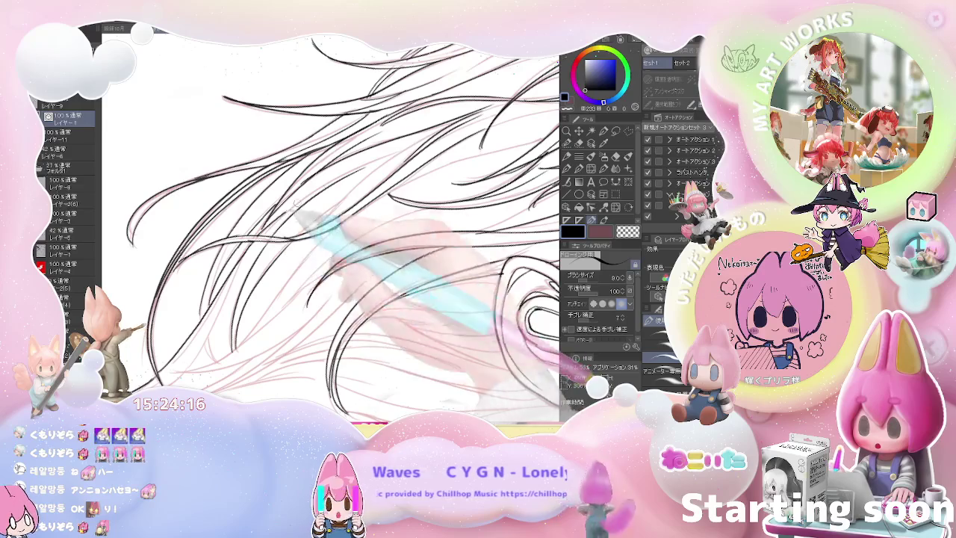
key(e)
scroll(349, 185, up, 1)
scroll(349, 185, down, 1)
key(p)
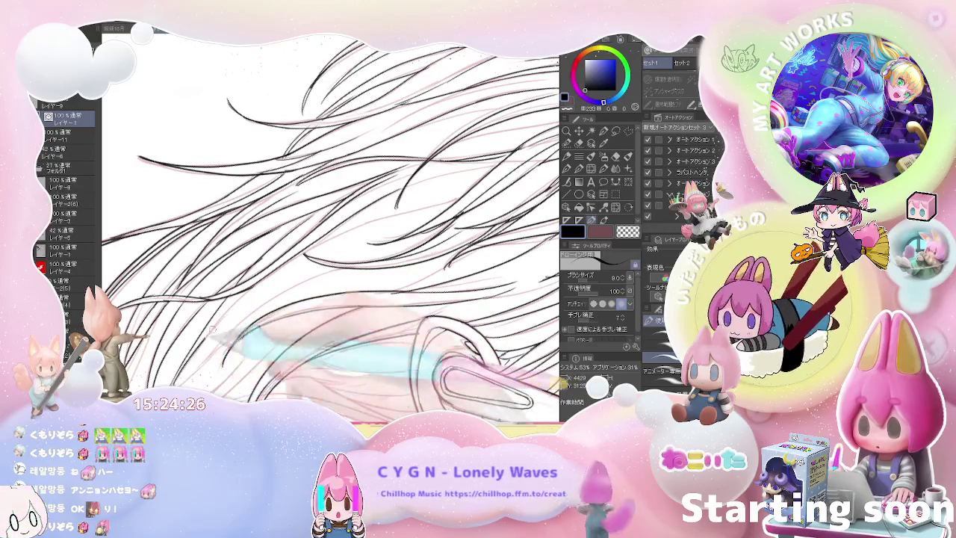
scroll(328, 231, down, 3)
scroll(329, 231, down, 2)
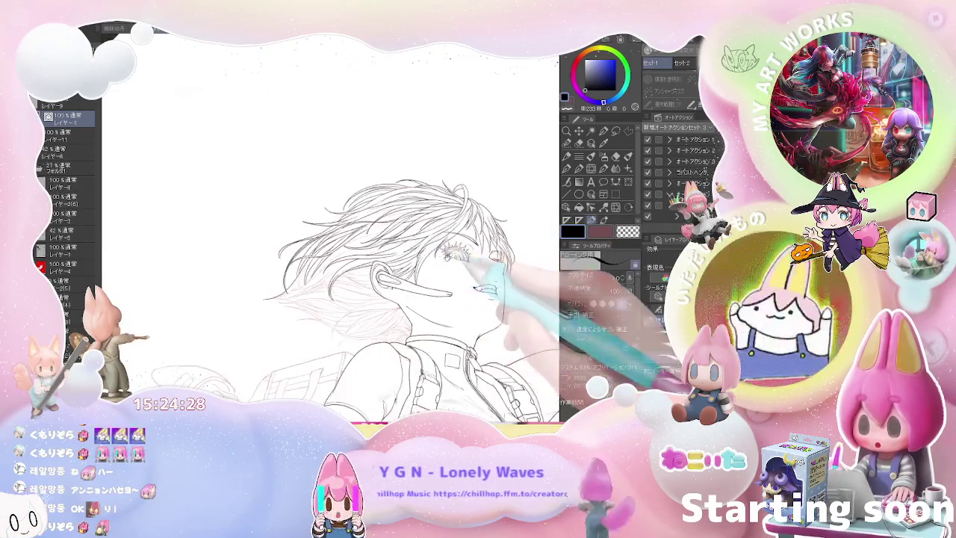
Step: Rotate the hair horizontal, zoom in, and ink short strands beneath the earpiece toward the neck
scroll(430, 239, up, 3)
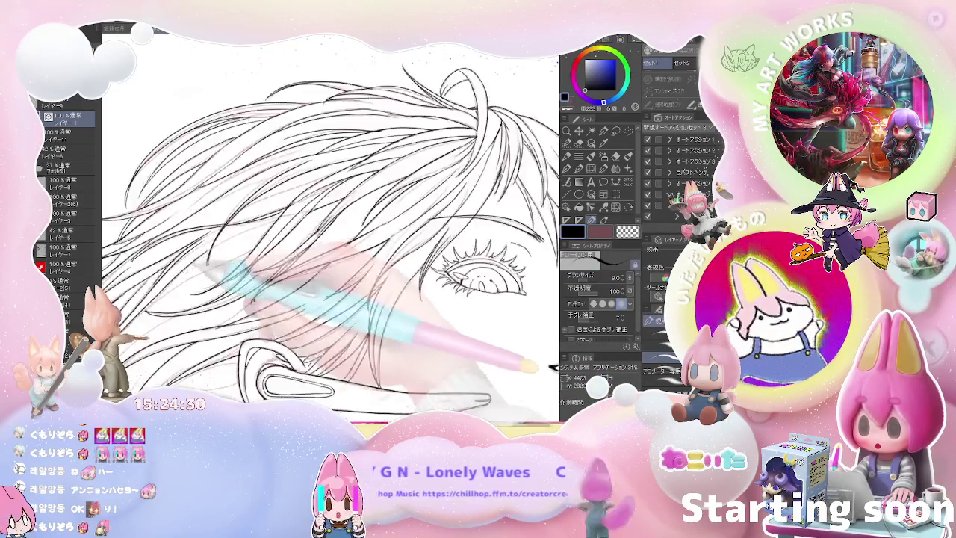
scroll(250, 224, up, 2)
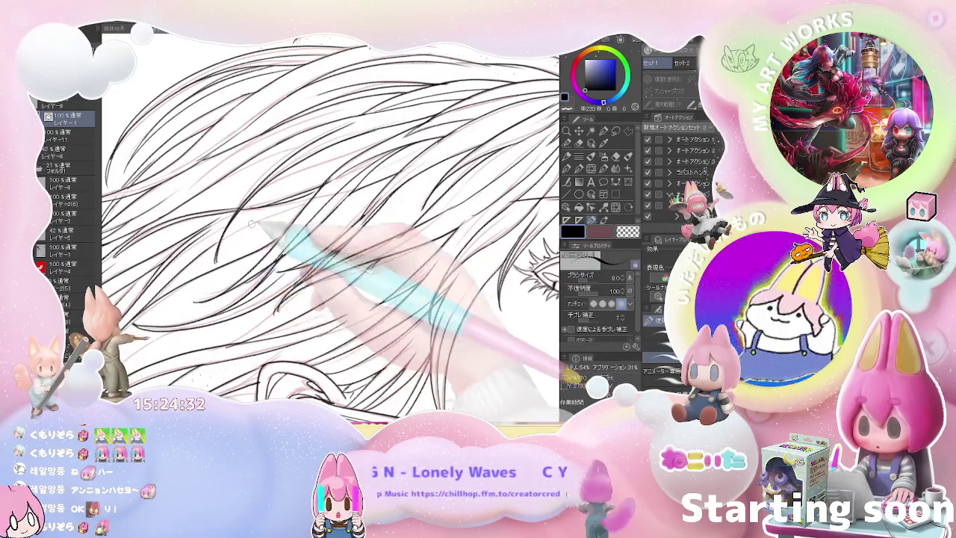
scroll(329, 224, down, 1)
scroll(328, 224, up, 1)
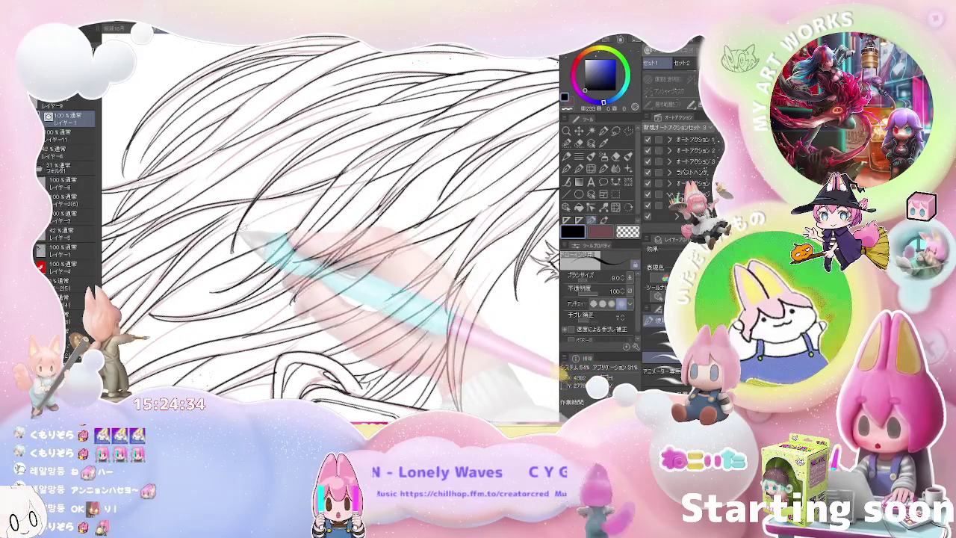
scroll(328, 224, down, 3)
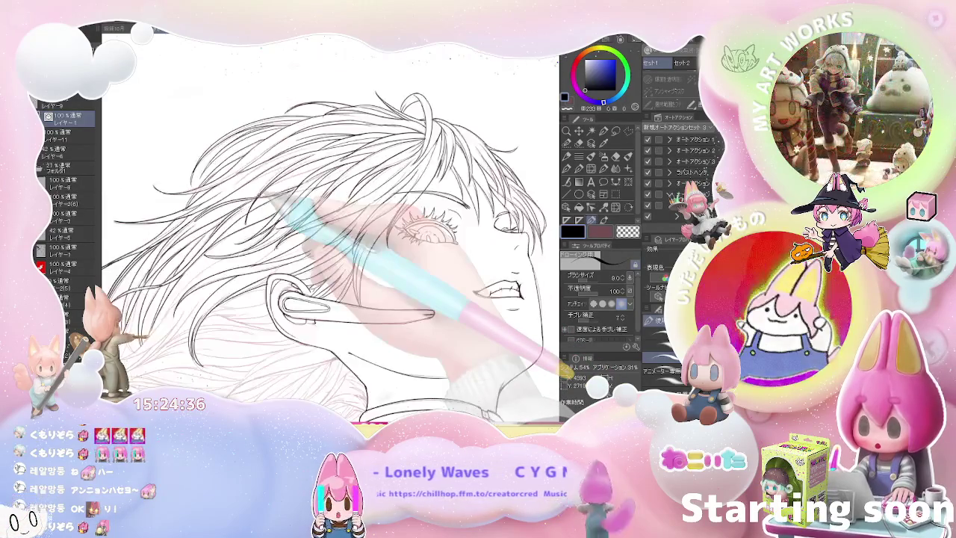
scroll(328, 224, down, 1)
scroll(328, 224, down, 1)
key(asciicircum)
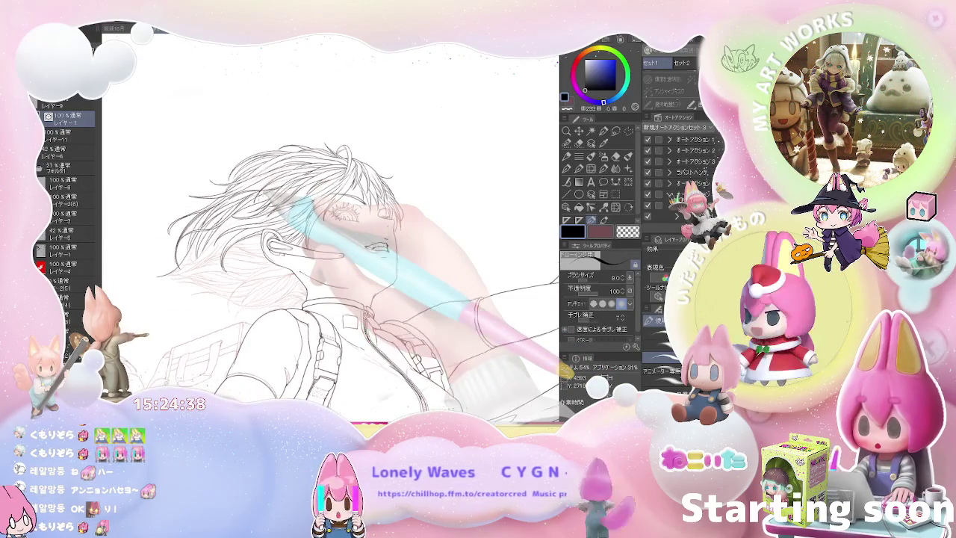
key(asciicircum)
key(asciicircum)
key(asciicircum)
key(asciicircum)
key(asciicircum)
key(asciicircum)
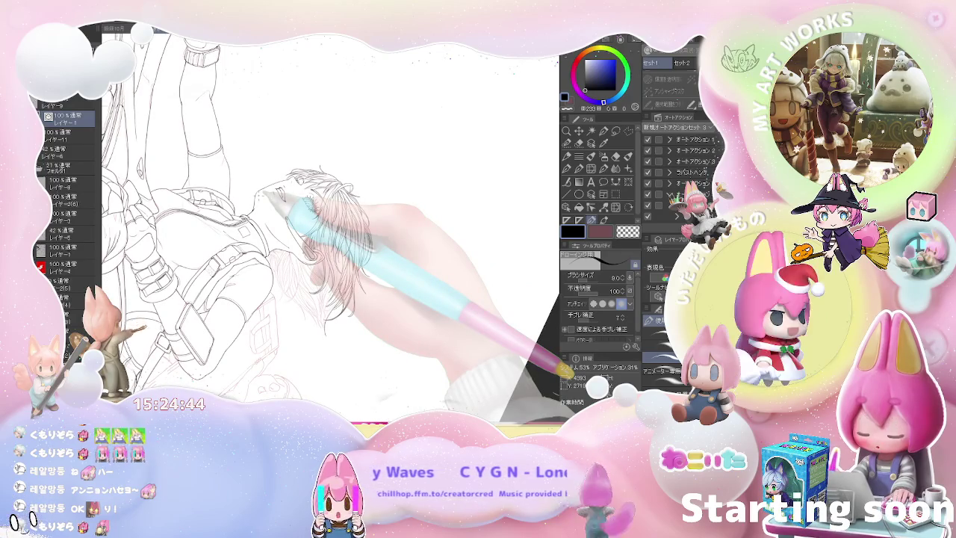
key(ctrl+plus)
key(ctrl+plus)
key(ctrl+plus)
key(ctrl+plus)
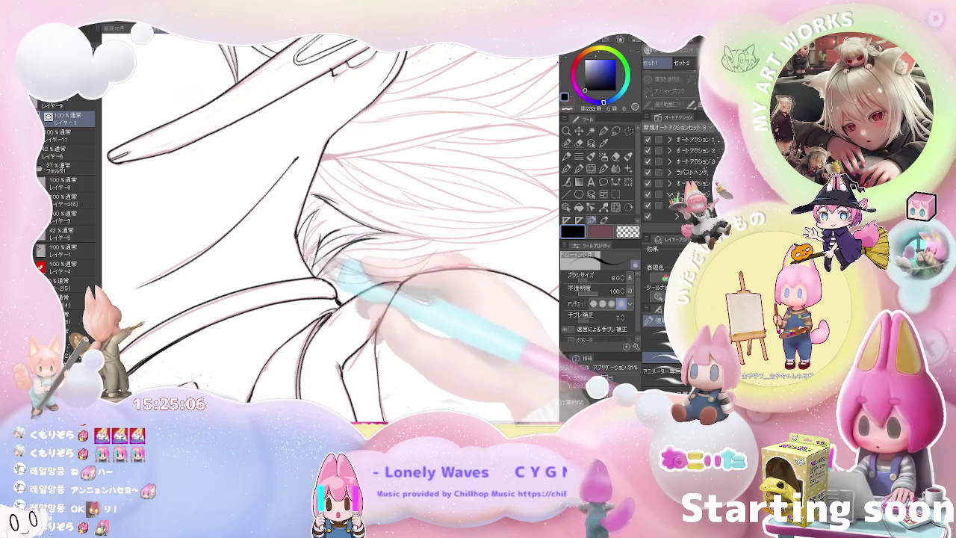
key(e)
scroll(351, 221, down, 5)
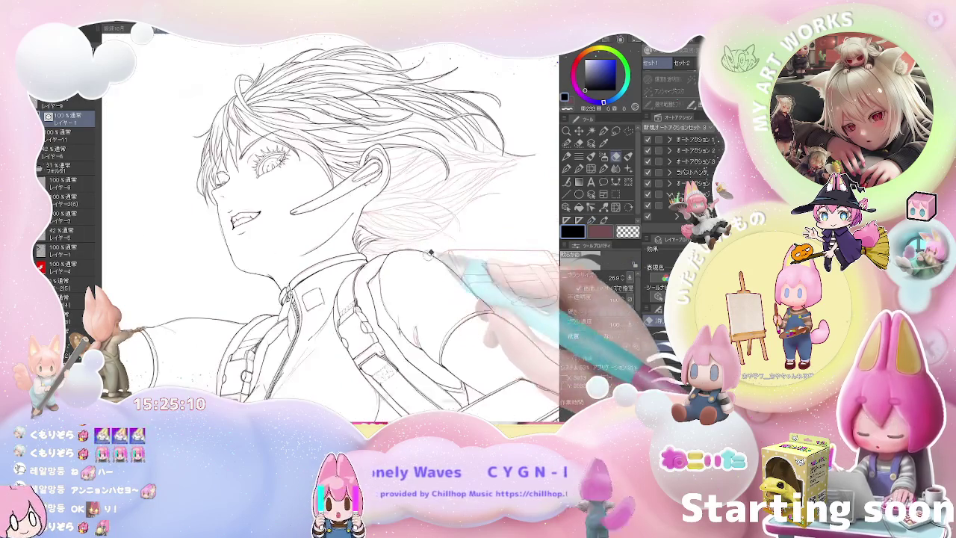
Step: Switch back to the pen and frame the top hair arc above the ear
scroll(339, 205, up, 2)
scroll(339, 206, up, 2)
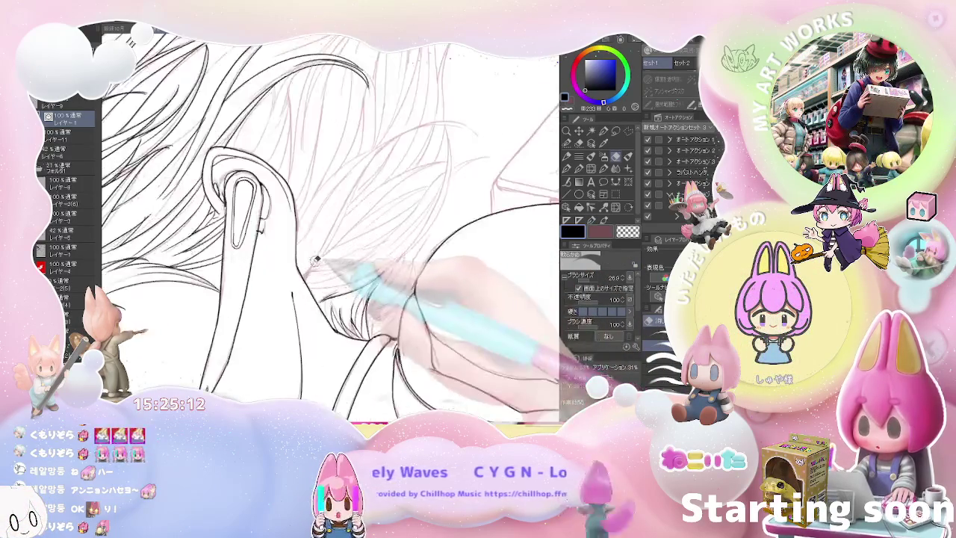
scroll(339, 206, up, 1)
key(p)
scroll(303, 276, down, 1)
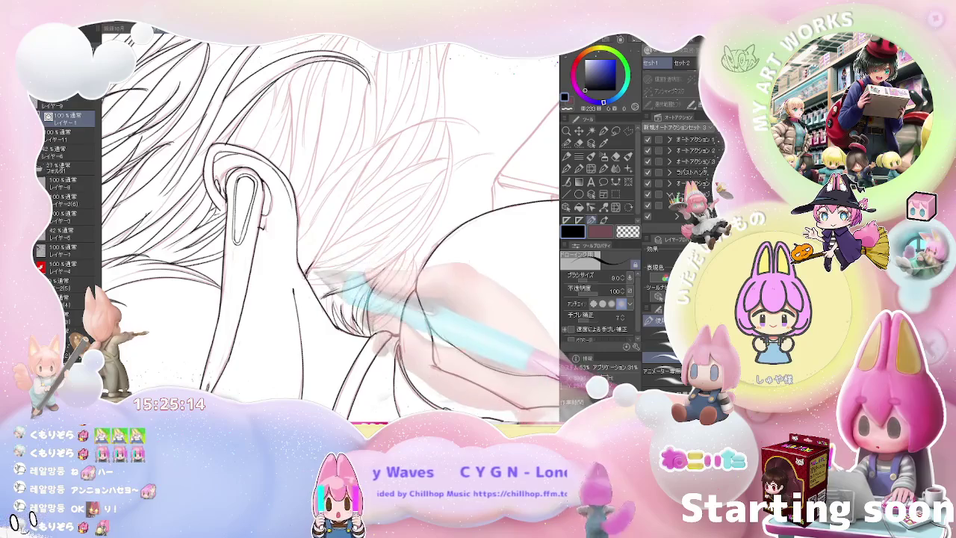
scroll(351, 192, down, 3)
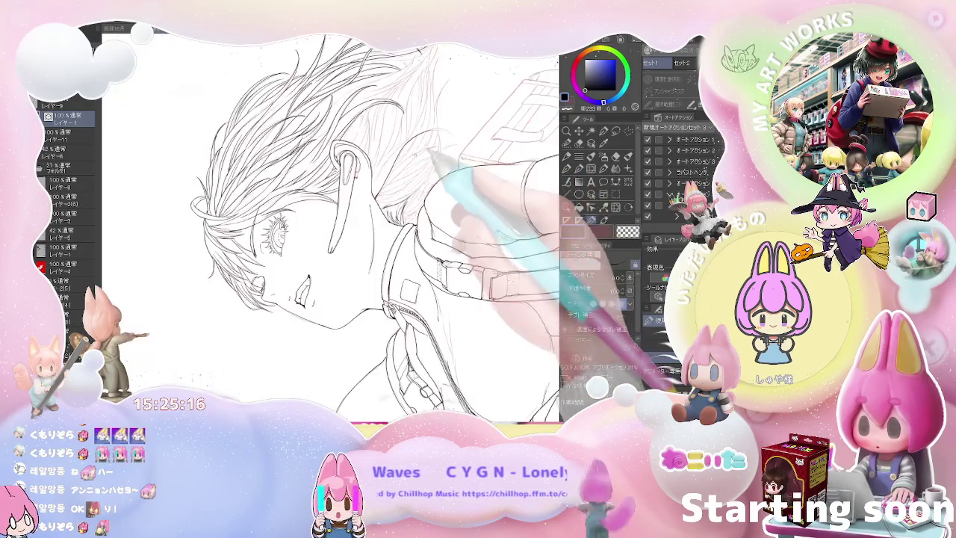
scroll(332, 262, up, 2)
scroll(321, 257, up, 2)
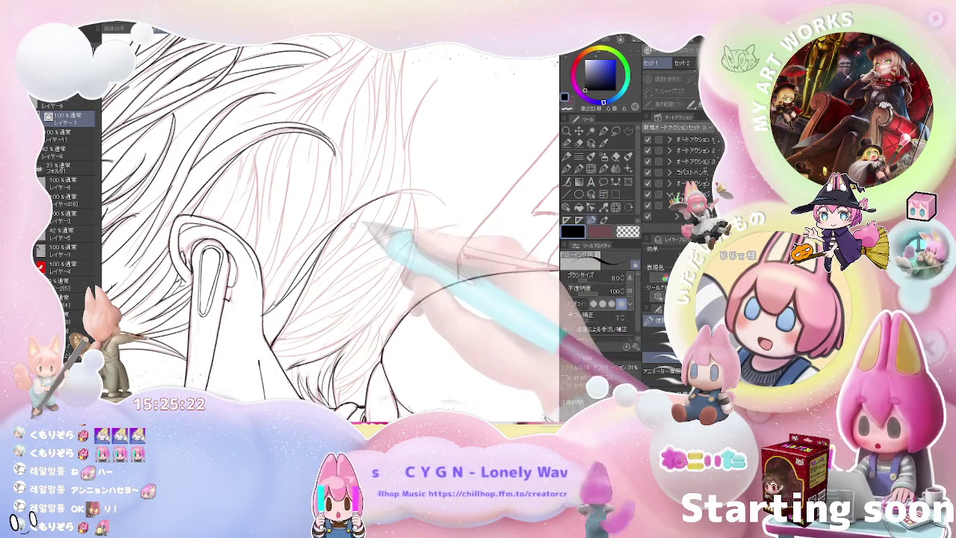
Step: Extend the hair arc to the right and curl its end downward behind the earpiece
drag(381, 196, 451, 207)
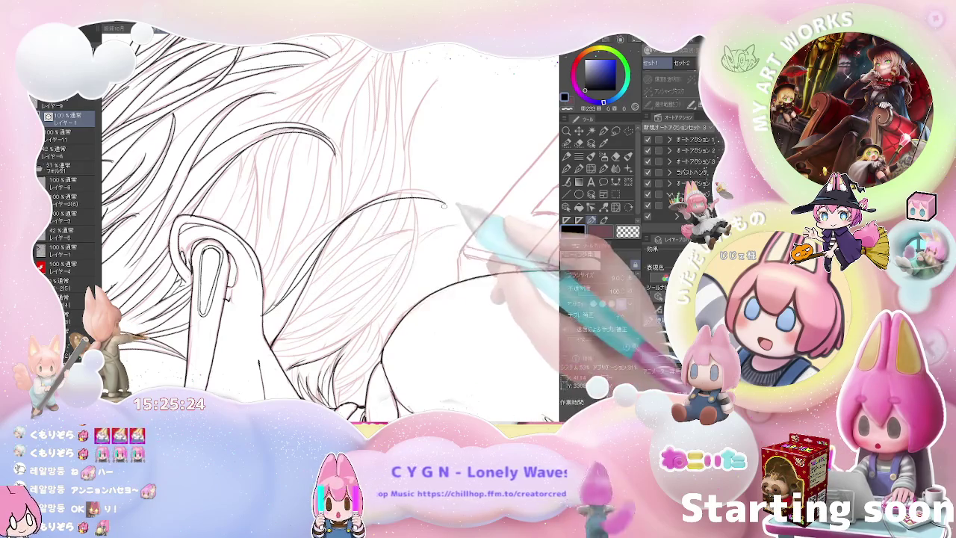
scroll(456, 204, up, 2)
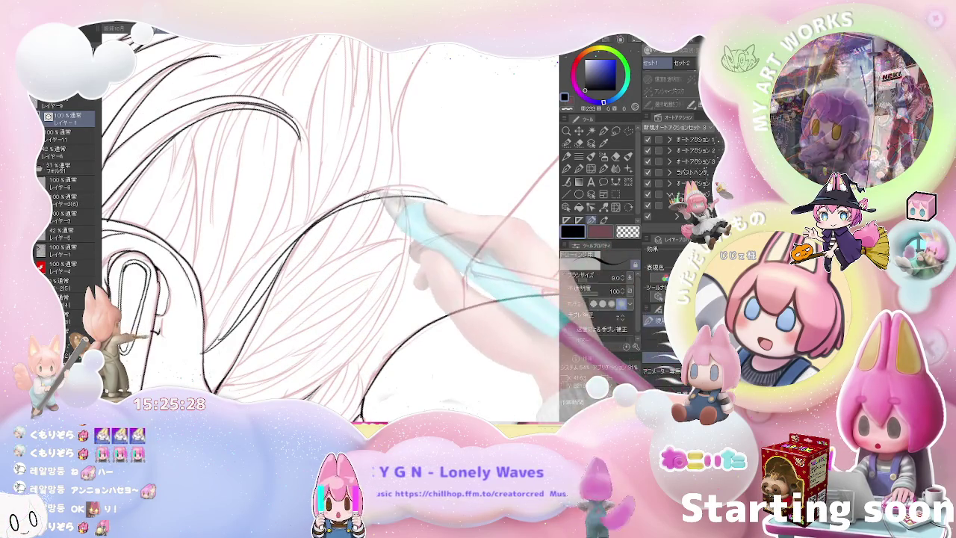
drag(434, 200, 468, 224)
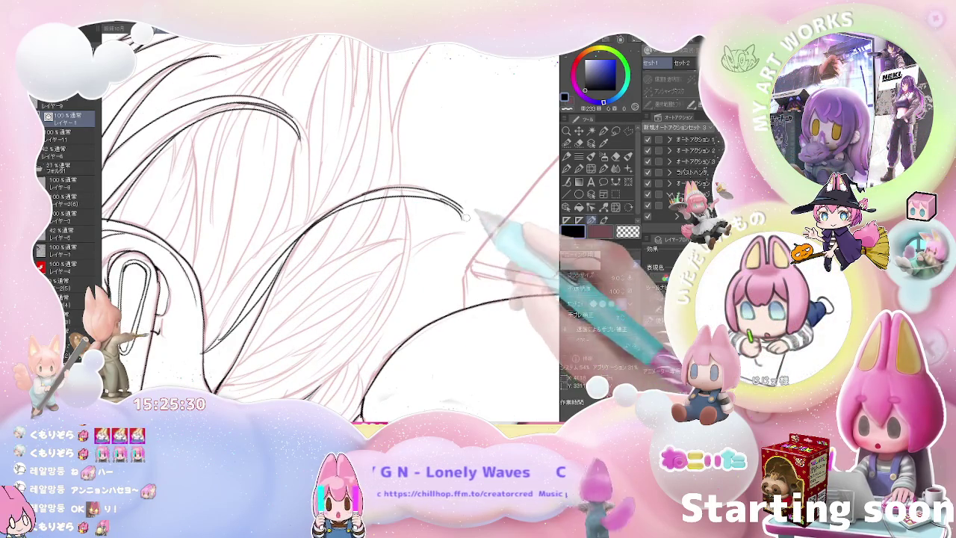
scroll(482, 216, down, 1)
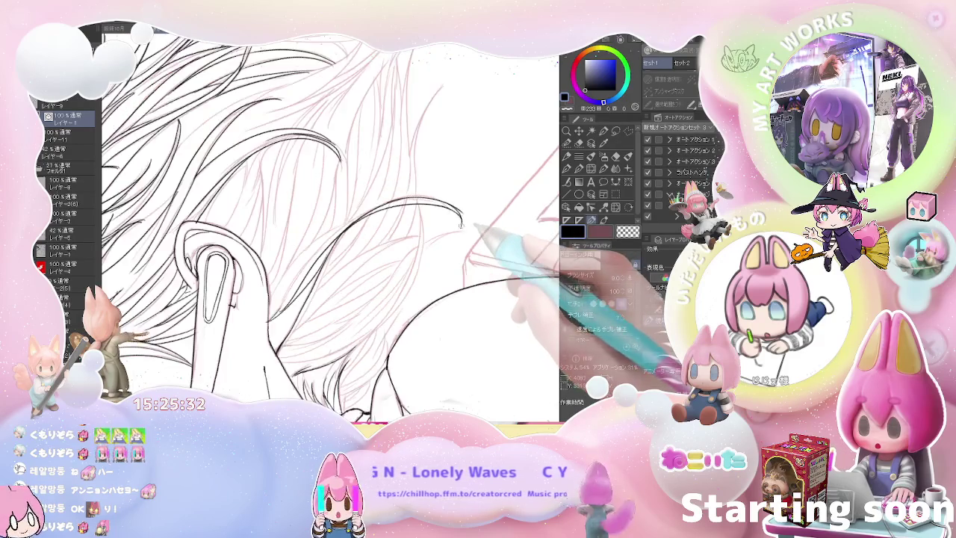
scroll(486, 246, down, 1)
scroll(493, 284, down, 1)
key(minus)
key(minus)
key(minus)
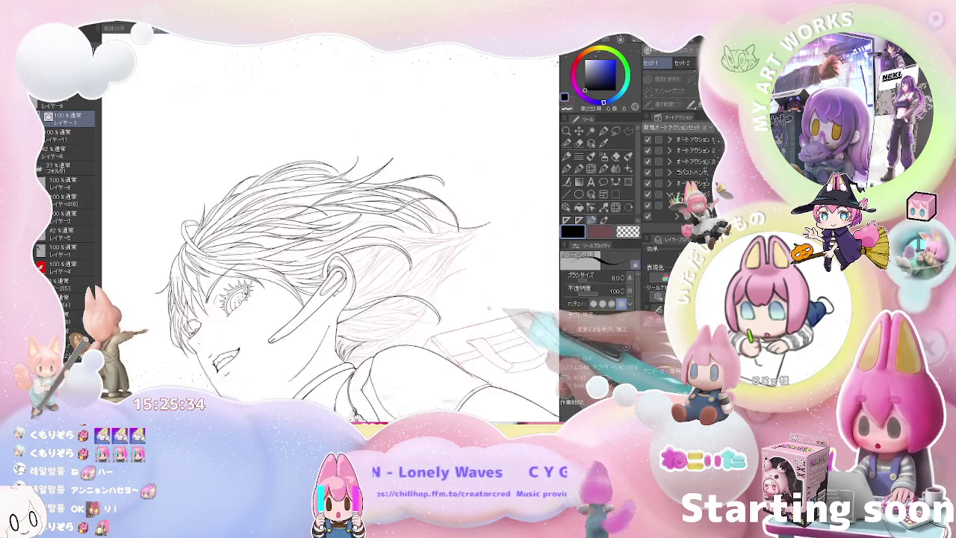
Step: Mirror the view so the face looks right and erase stray lines near the earring
scroll(299, 224, up, 2)
scroll(224, 241, up, 2)
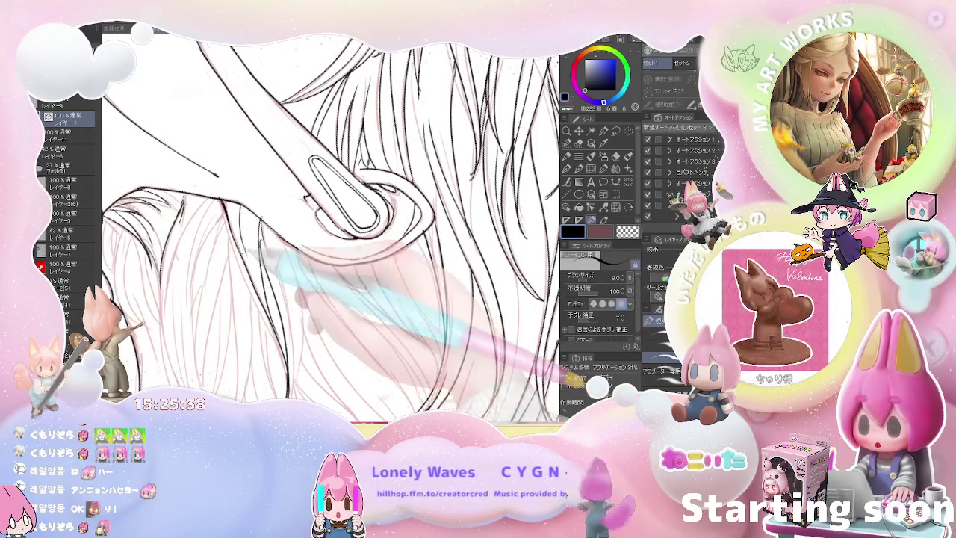
scroll(329, 224, down, 1)
scroll(305, 304, down, 3)
scroll(336, 305, down, 2)
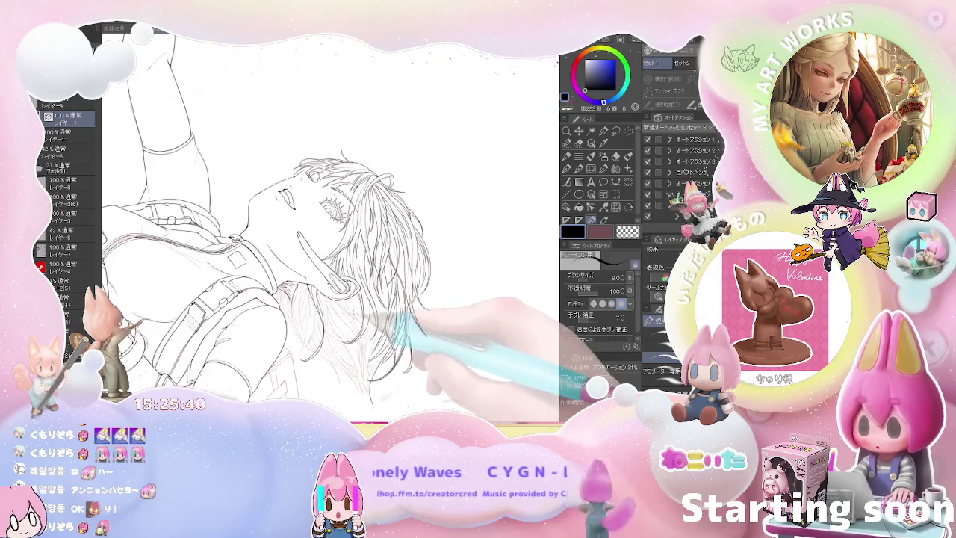
key(h)
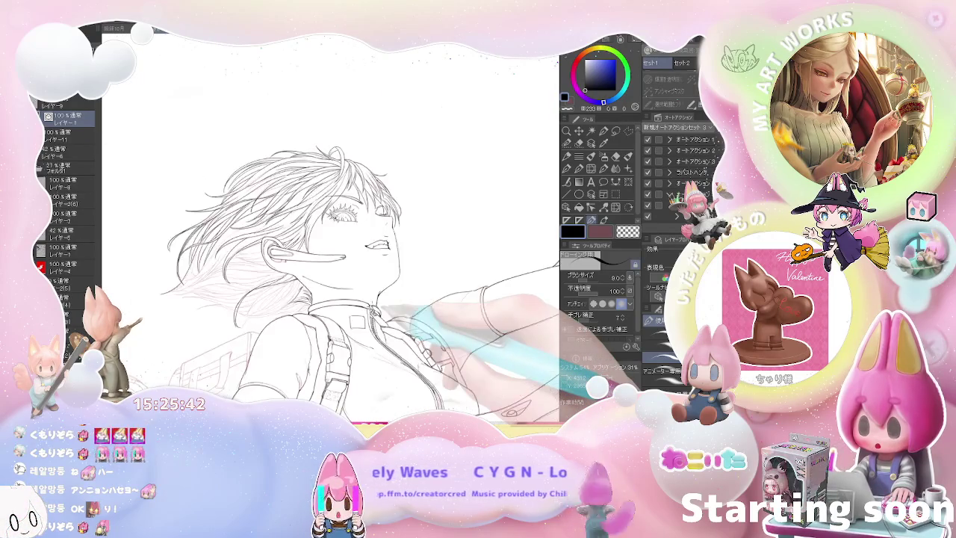
scroll(329, 224, up, 2)
key(e)
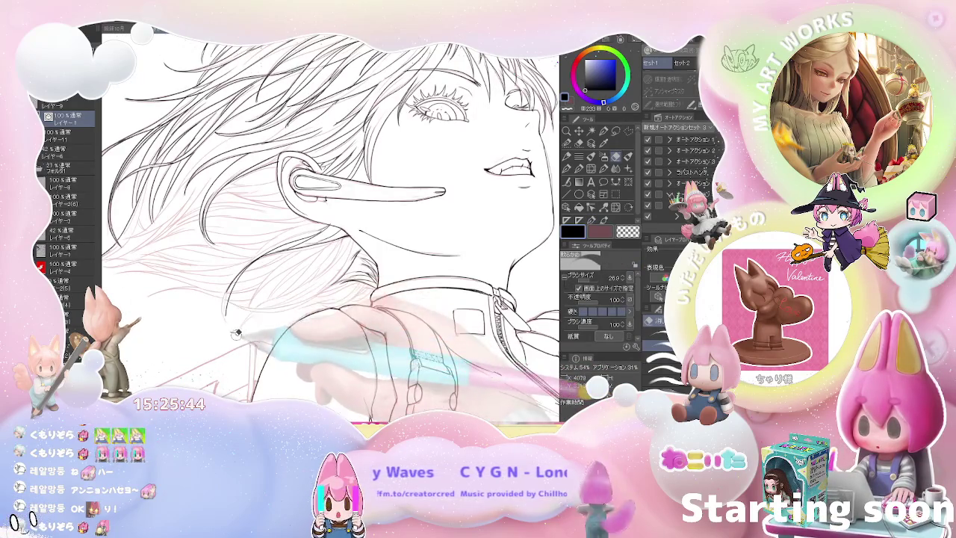
scroll(231, 301, up, 2)
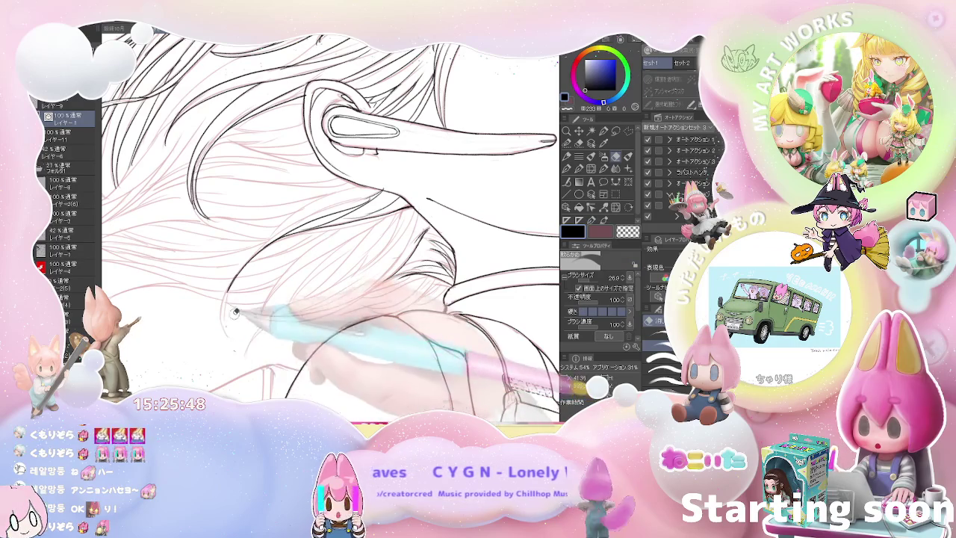
Step: Ink the remaining strands around the ear with the pen, then mirror the view back
key(p)
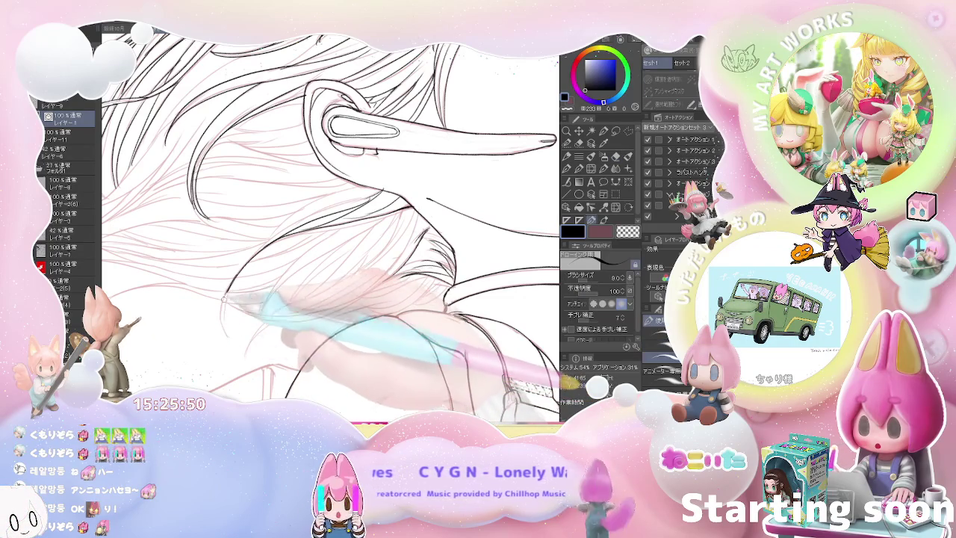
scroll(292, 329, down, 2)
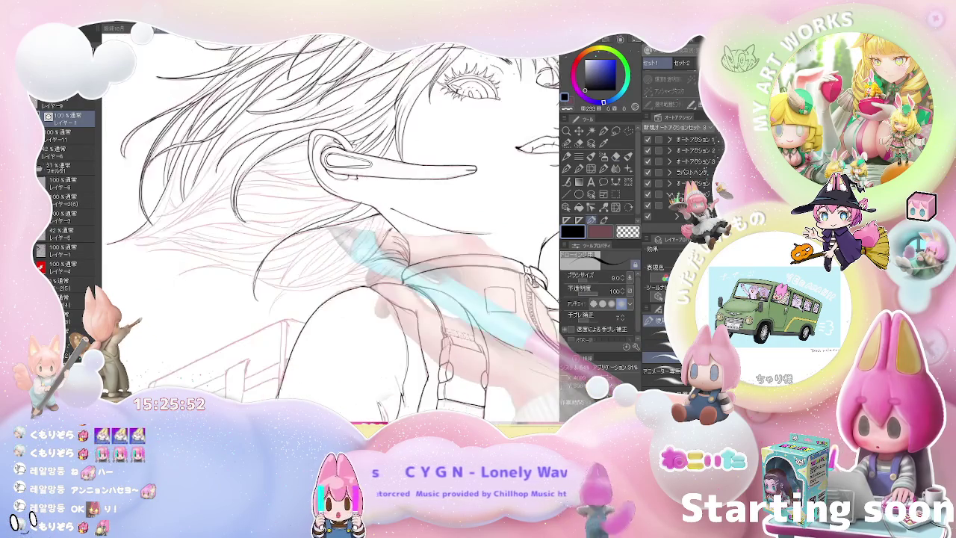
scroll(291, 328, down, 2)
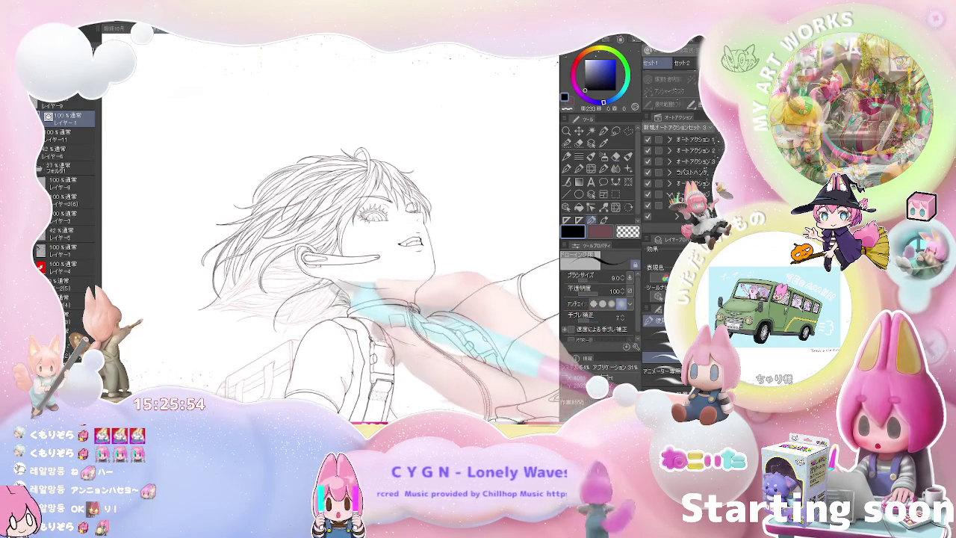
scroll(348, 271, up, 1)
scroll(348, 271, up, 2)
scroll(348, 271, up, 1)
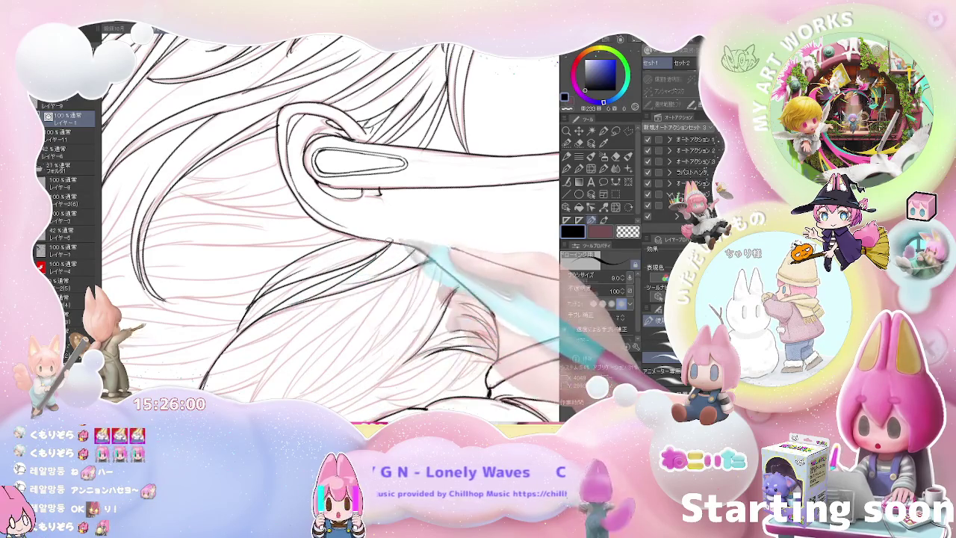
scroll(305, 278, down, 1)
scroll(393, 236, down, 1)
scroll(394, 236, down, 2)
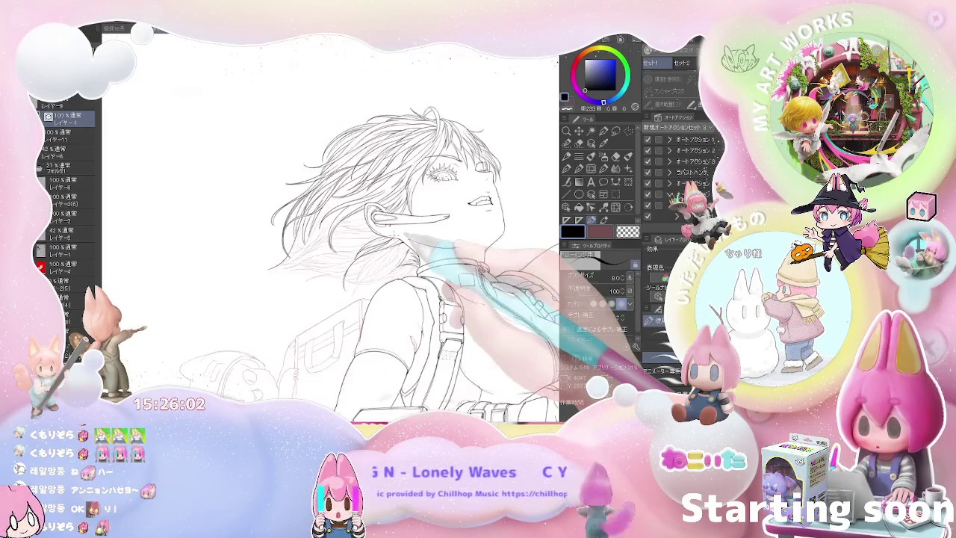
scroll(394, 236, down, 1)
scroll(394, 236, down, 1)
key(h)
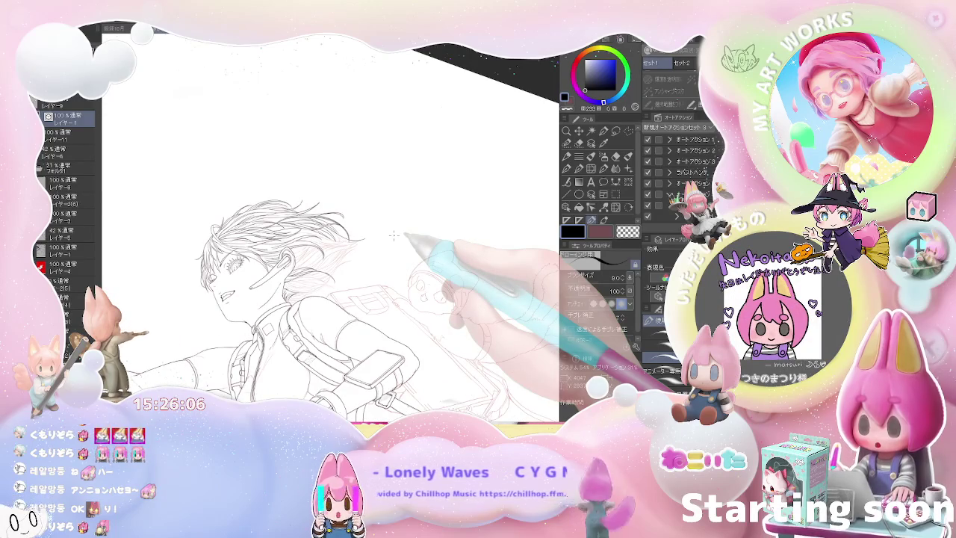
scroll(394, 235, down, 1)
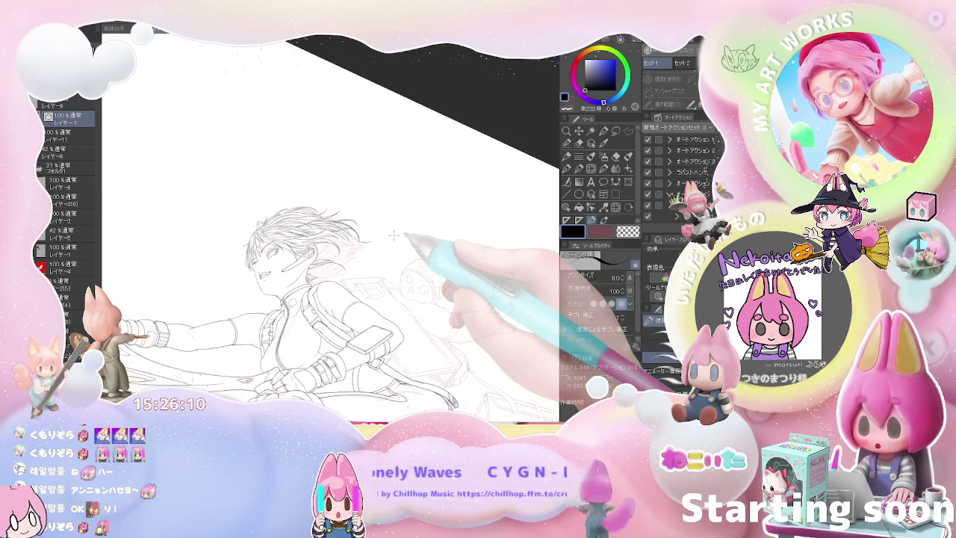
Step: Rotate the canvas so the head fills the view and clean stray lines near the face
drag(393, 235, 328, 201)
scroll(328, 202, up, 3)
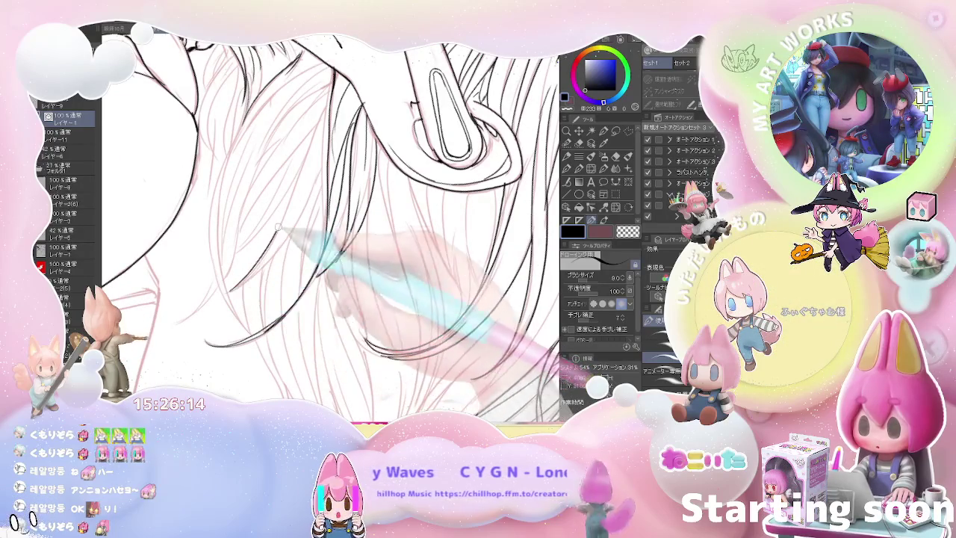
scroll(354, 172, down, 2)
drag(346, 174, 301, 245)
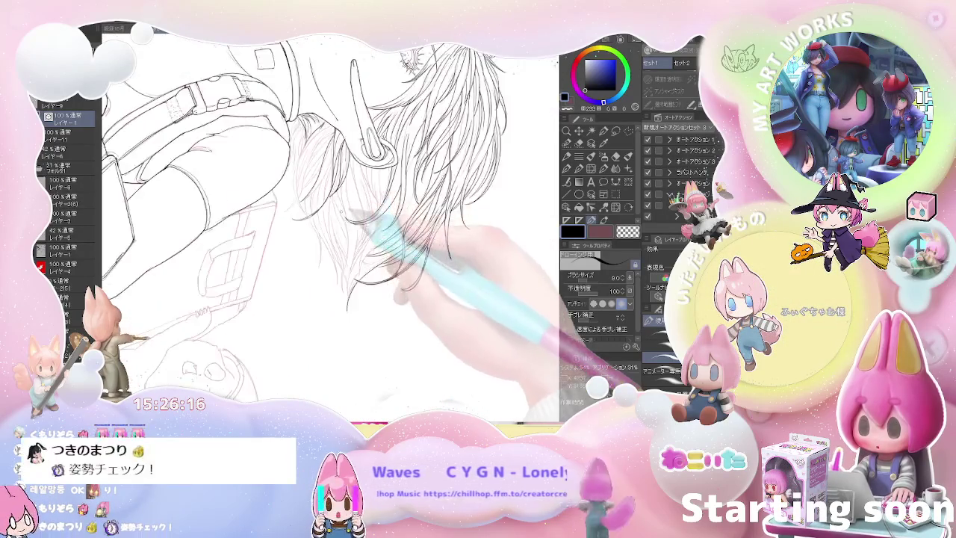
scroll(328, 224, down, 3)
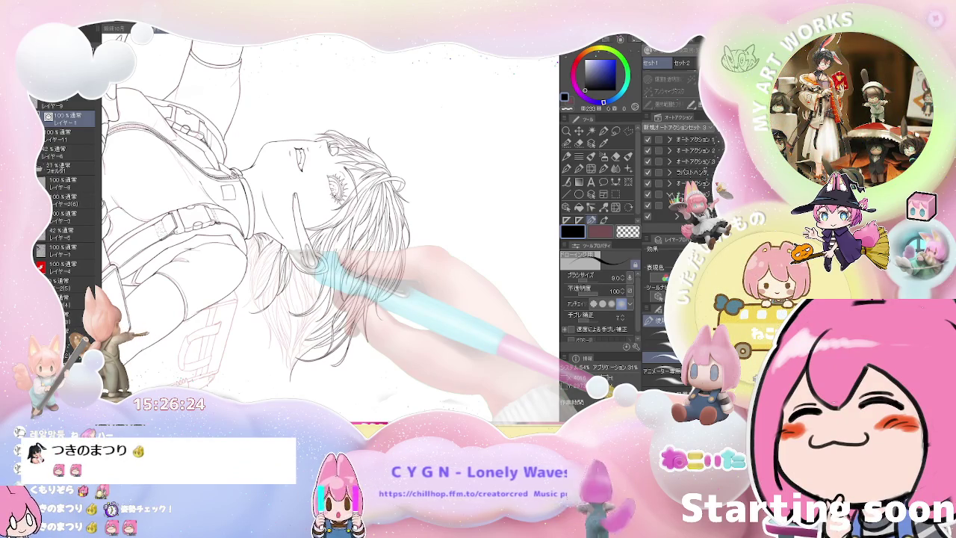
scroll(263, 188, up, 3)
key(e)
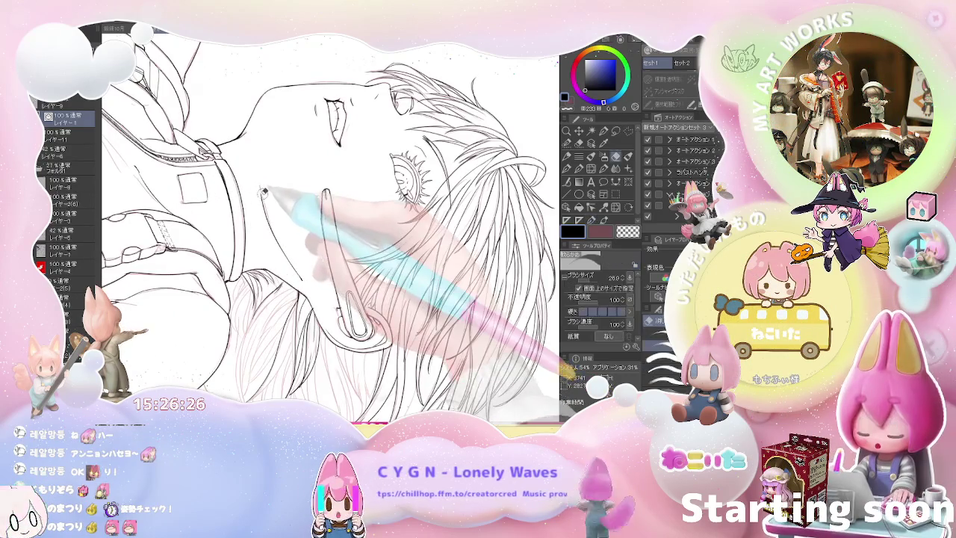
key(p)
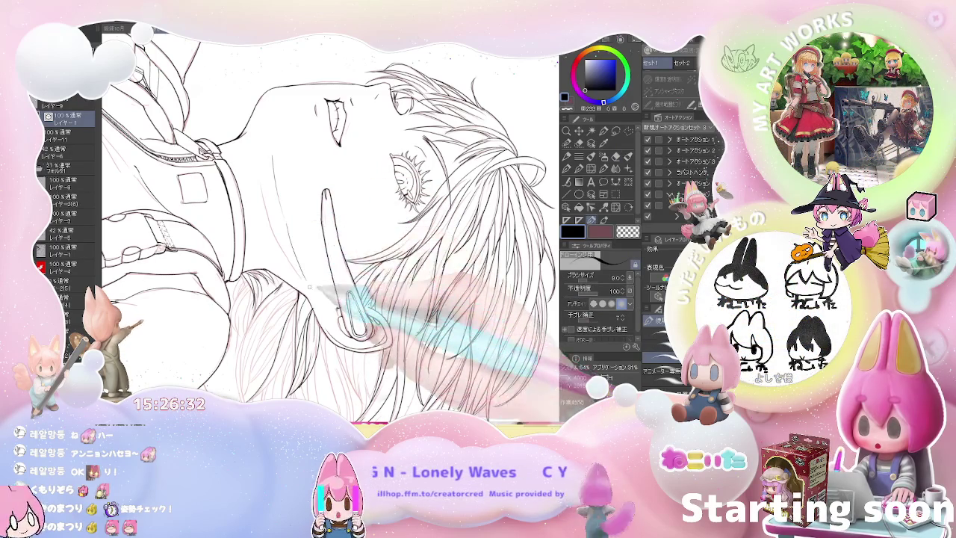
scroll(328, 231, down, 3)
Step: Turn the figure upright and ink the strands falling past the ear and neck
mouse_move(351, 303)
mouse_down()
mouse_move(451, 277)
mouse_move(431, 296)
mouse_up()
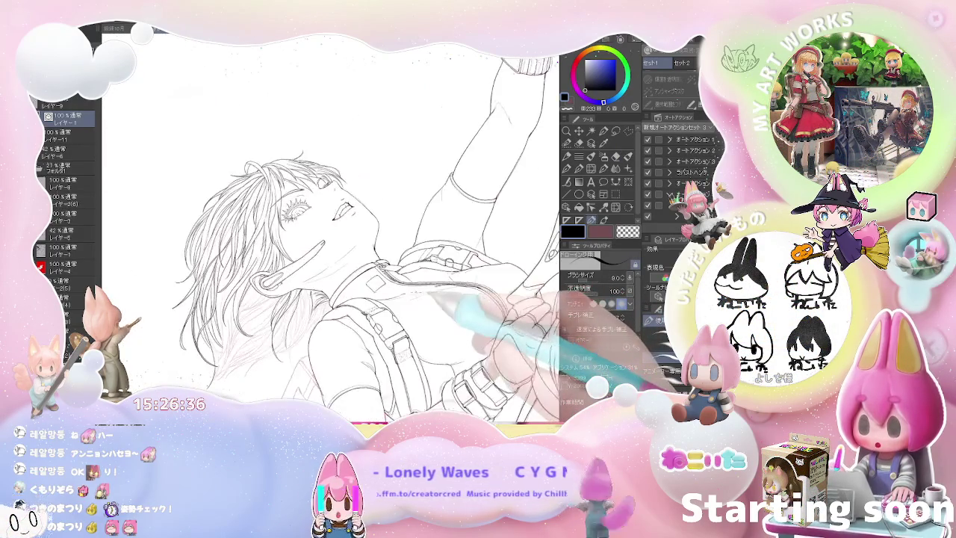
drag(414, 293, 419, 299)
scroll(329, 224, up, 2)
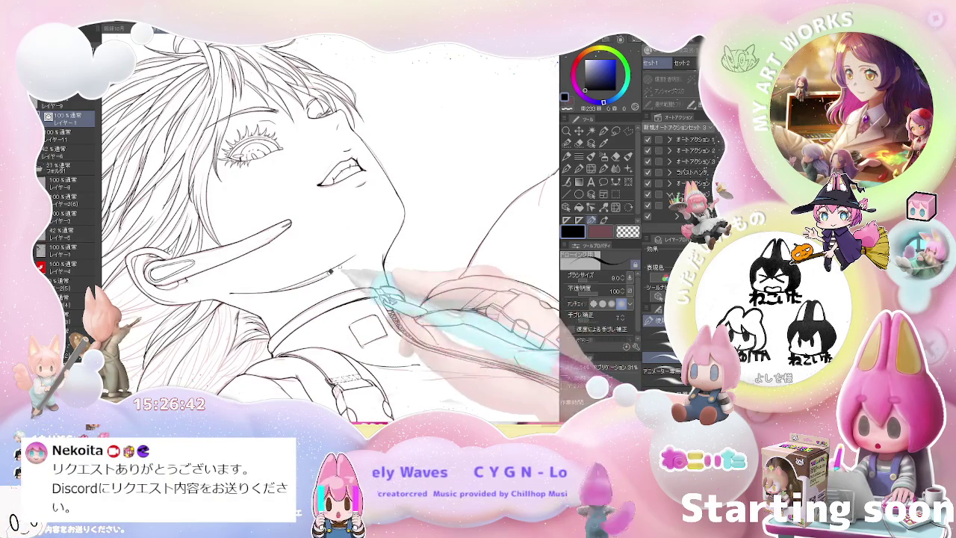
scroll(289, 294, down, 2)
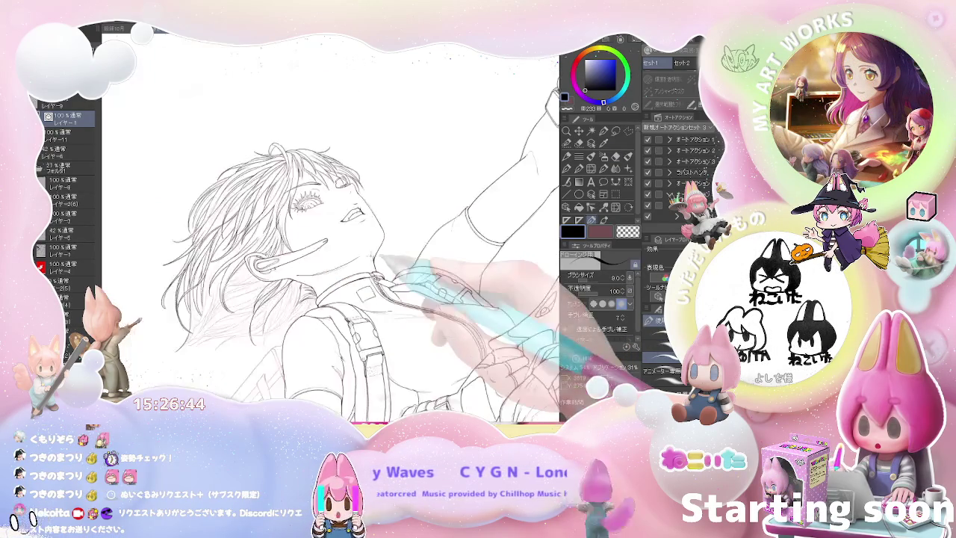
scroll(336, 276, down, 2)
drag(381, 258, 392, 265)
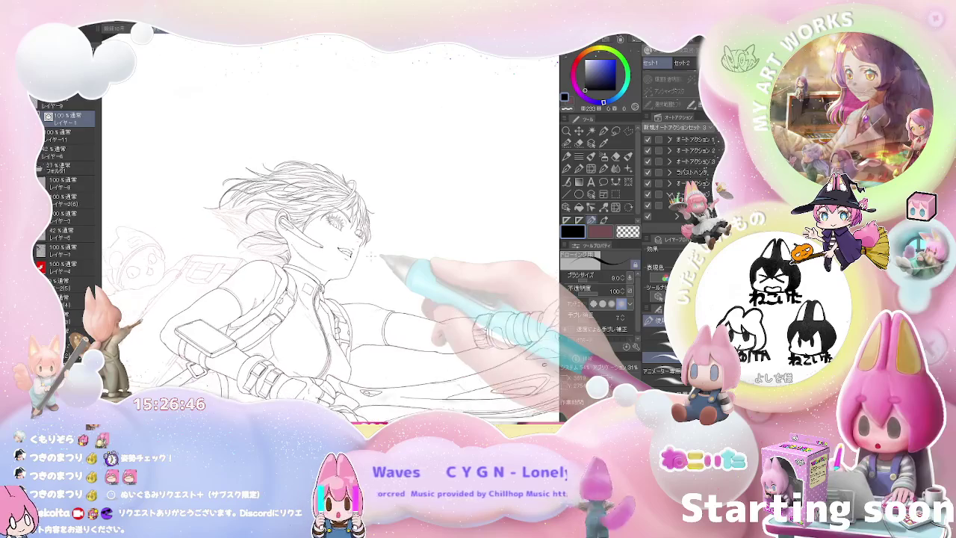
Step: Ink the neck lines with the size-8 pen, zooming in and out around the neck
scroll(358, 240, up, 2)
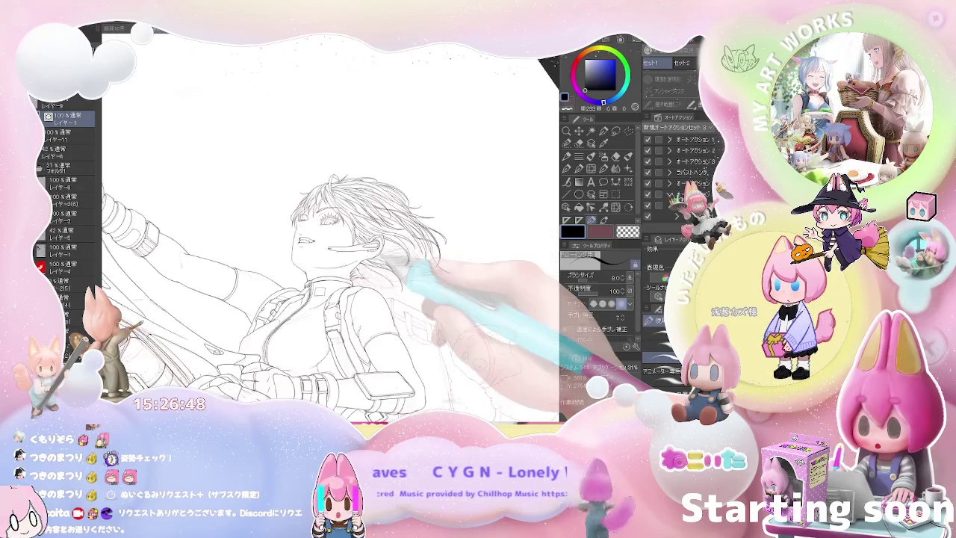
scroll(358, 240, up, 2)
scroll(359, 240, up, 2)
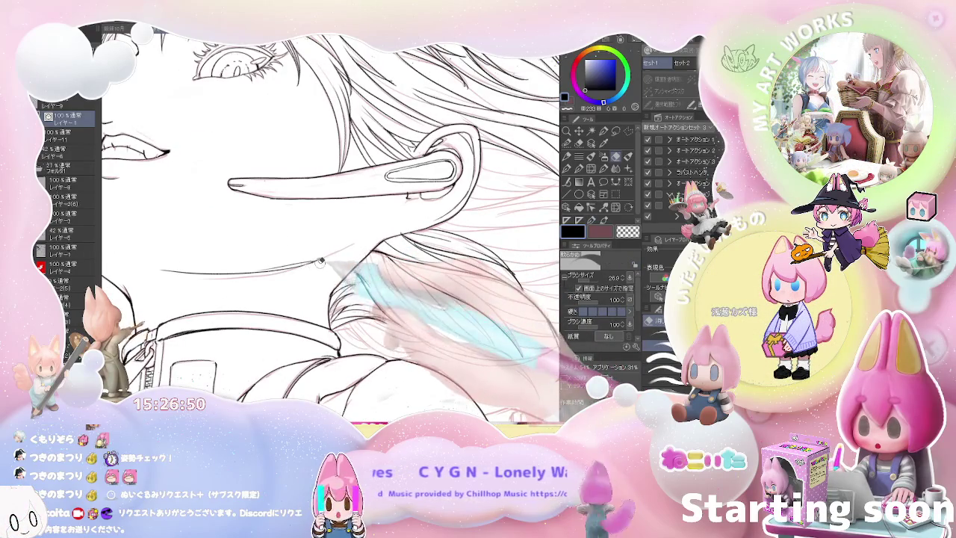
key(u)
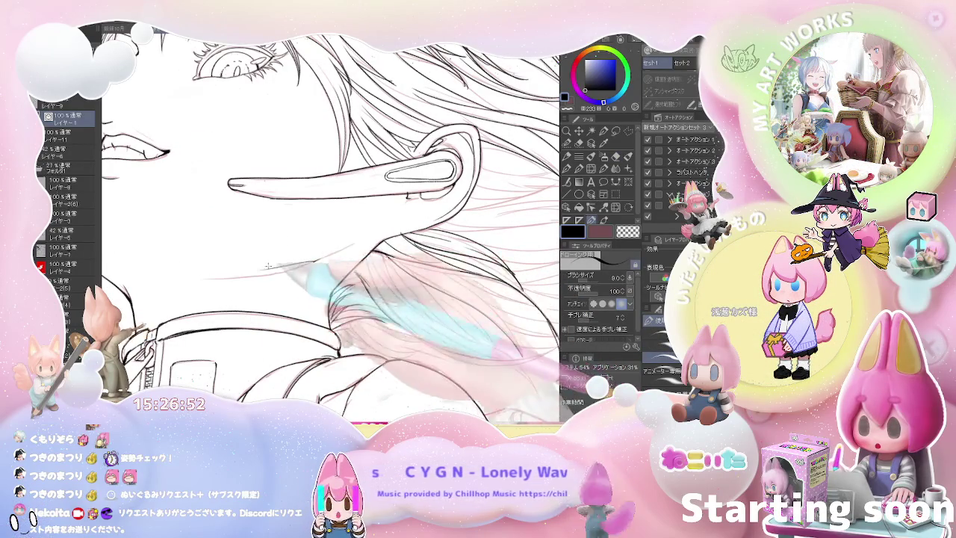
scroll(312, 264, down, 2)
key(p)
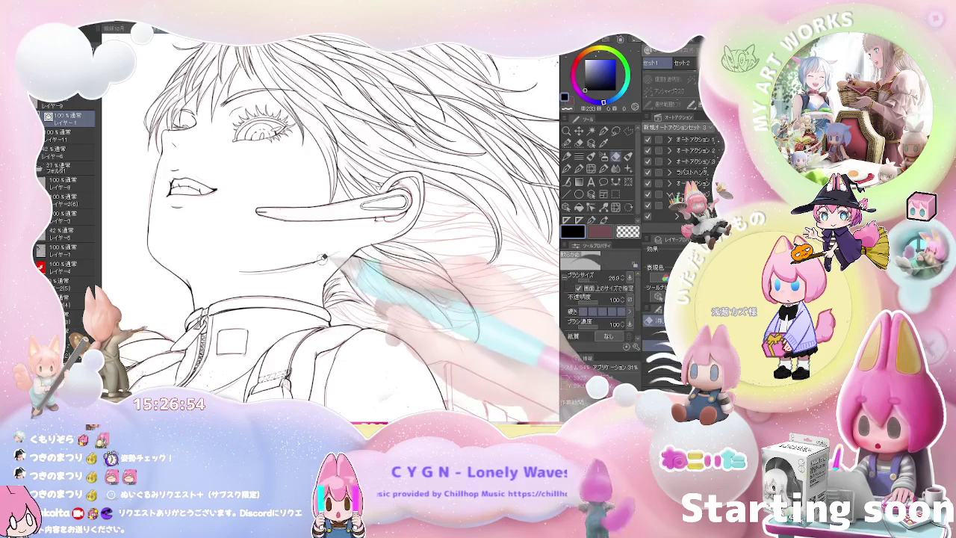
key(p)
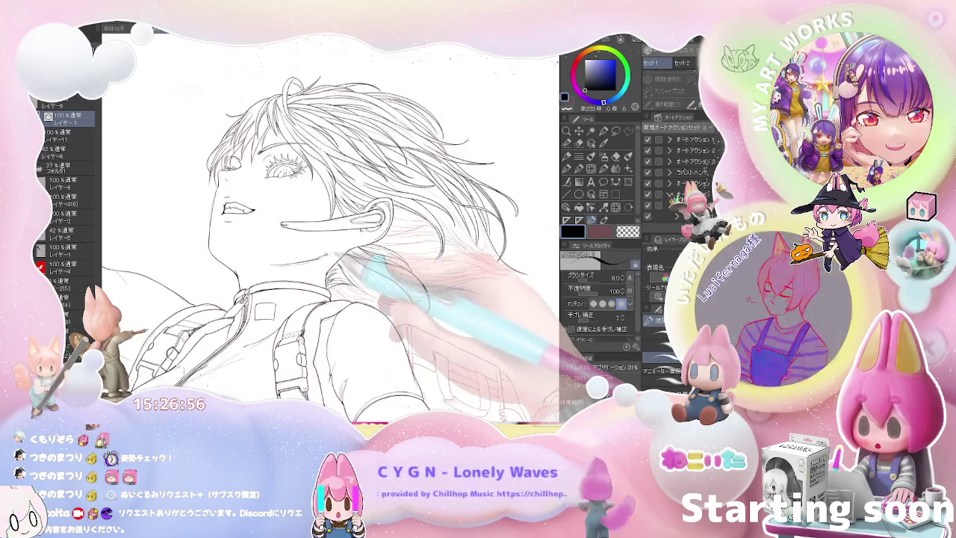
scroll(343, 248, down, 2)
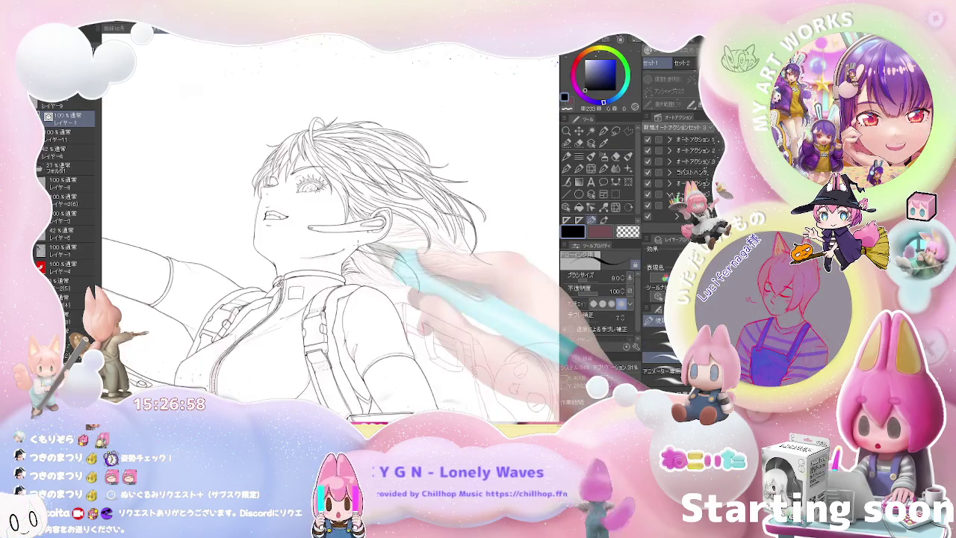
scroll(347, 247, down, 1)
scroll(351, 247, down, 1)
scroll(359, 246, down, 1)
Step: Rotate the canvas clockwise and alternate the 26.9 eraser and pen to correct the jaw lines
key(asciicircum)
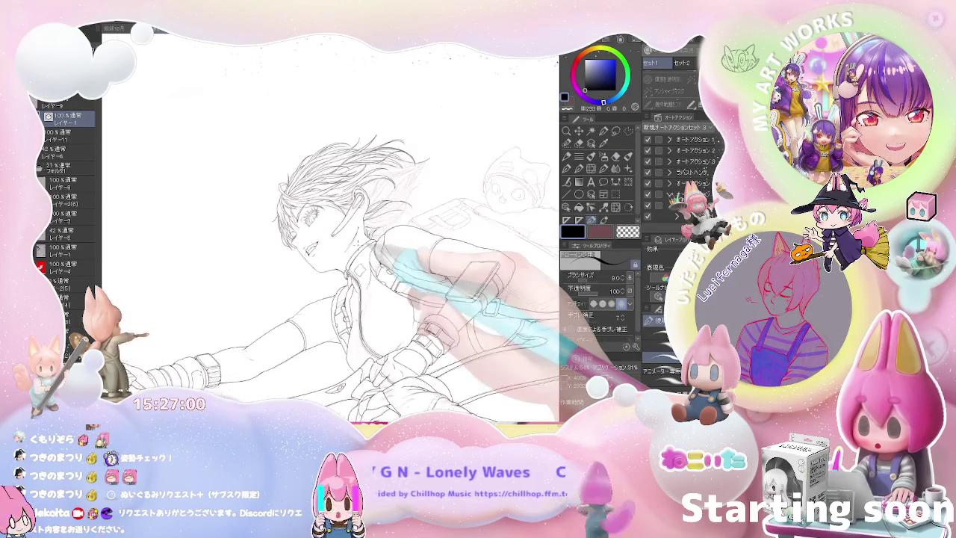
key(asciicircum)
key(asciicircum)
key(asciicircum)
scroll(351, 239, up, 2)
scroll(319, 209, up, 2)
scroll(314, 202, up, 1)
key(e)
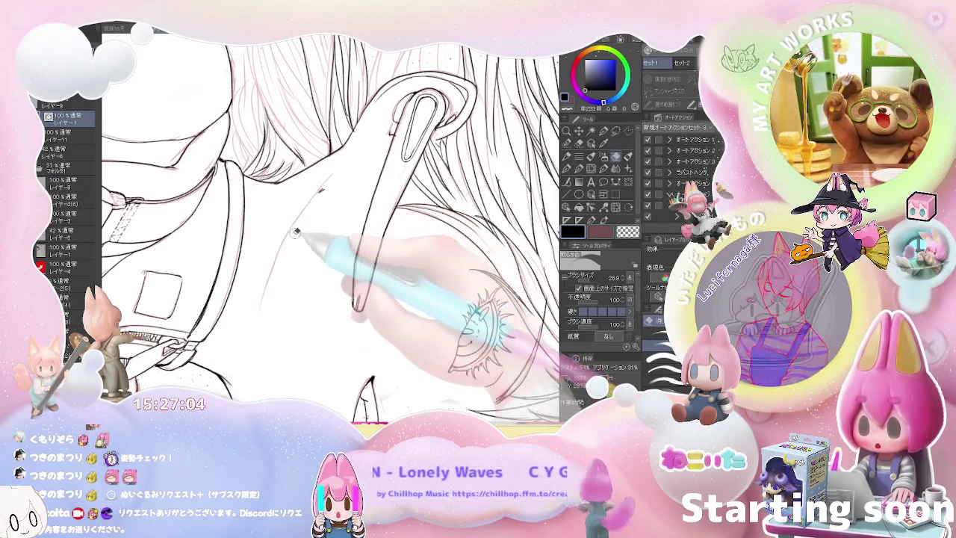
key(p)
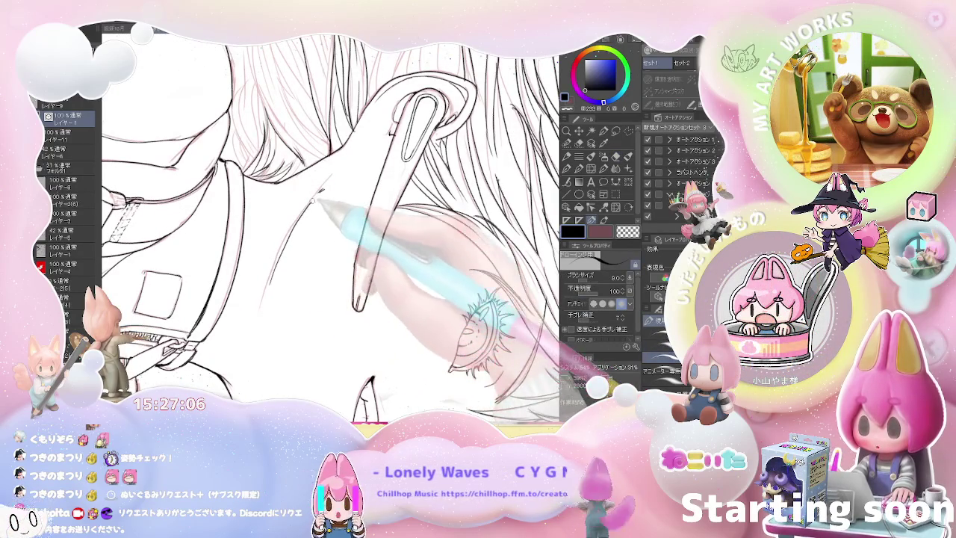
key(e)
Step: Zoom out, rotate the figure upright and mirror the canvas horizontally to check the neck and earring
scroll(325, 183, down, 2)
scroll(336, 186, down, 2)
scroll(373, 195, down, 1)
scroll(392, 203, down, 1)
key(ctrl+at)
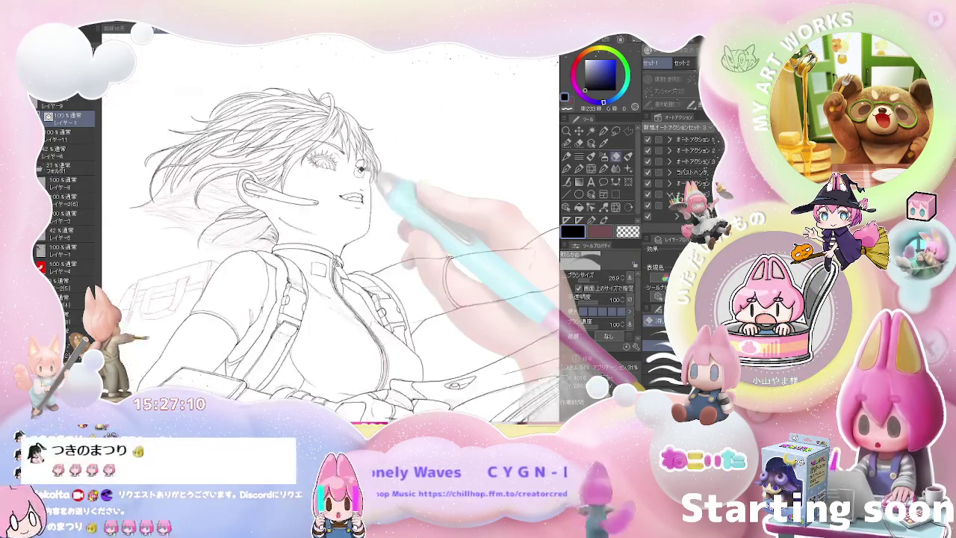
key(h)
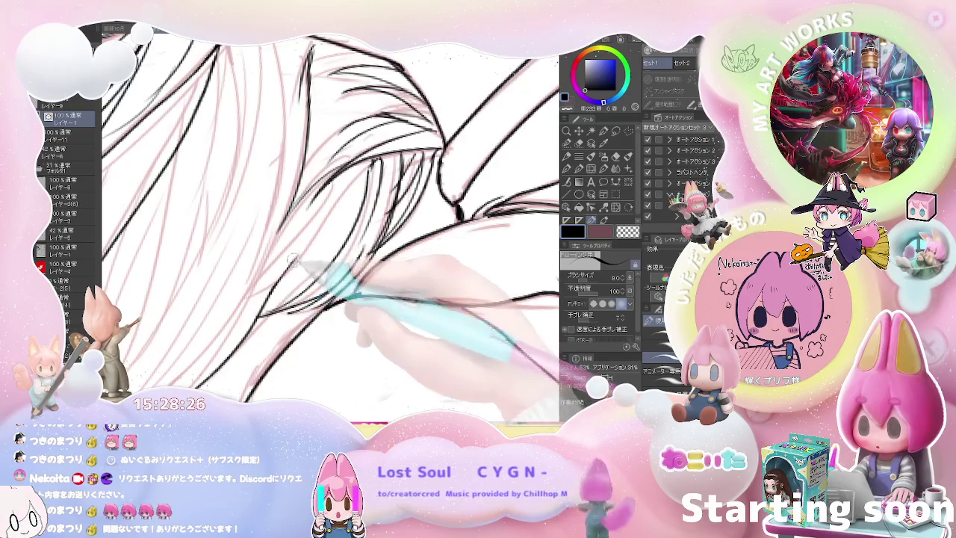
Step: Reframe on the hair bundle and rotate around the earring, alternating eraser and pen on the strands
mouse_move(271, 295)
mouse_down()
mouse_move(297, 255)
mouse_move(351, 239)
mouse_up()
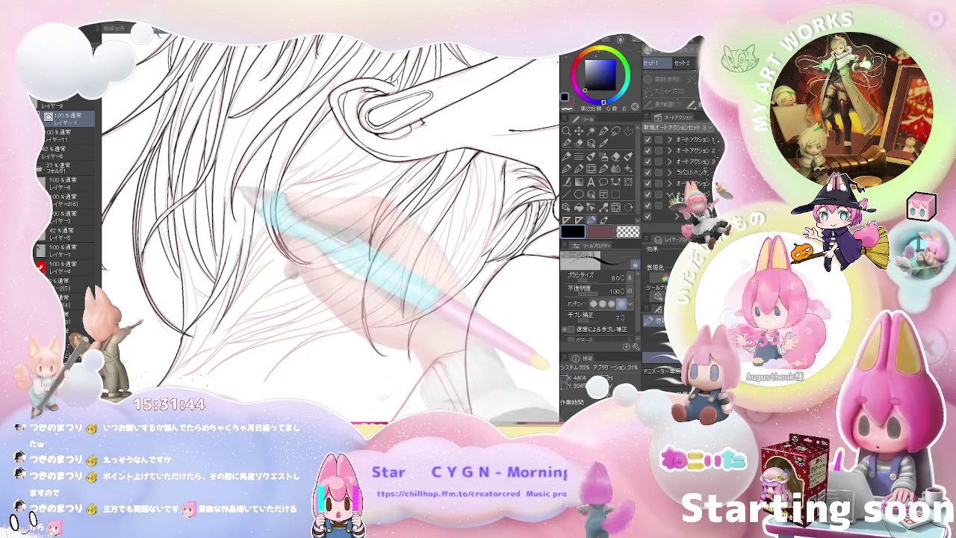
scroll(219, 153, up, 5)
key(e)
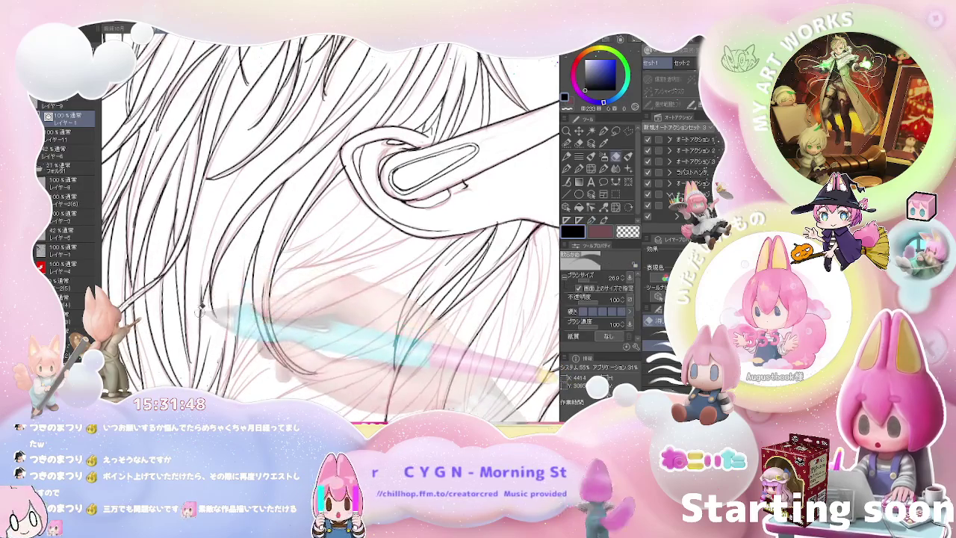
key(p)
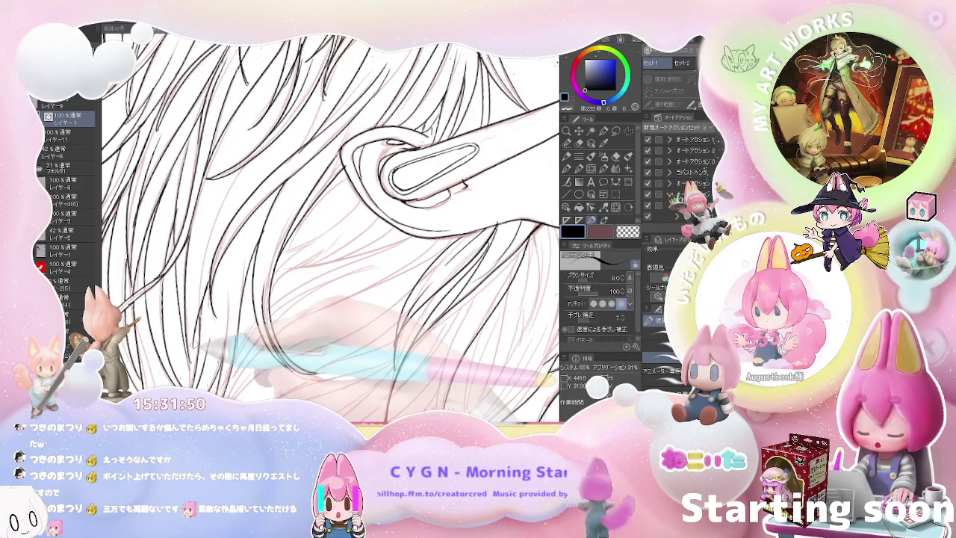
mouse_move(209, 160)
mouse_down()
mouse_move(213, 213)
mouse_move(169, 288)
mouse_up()
key(e)
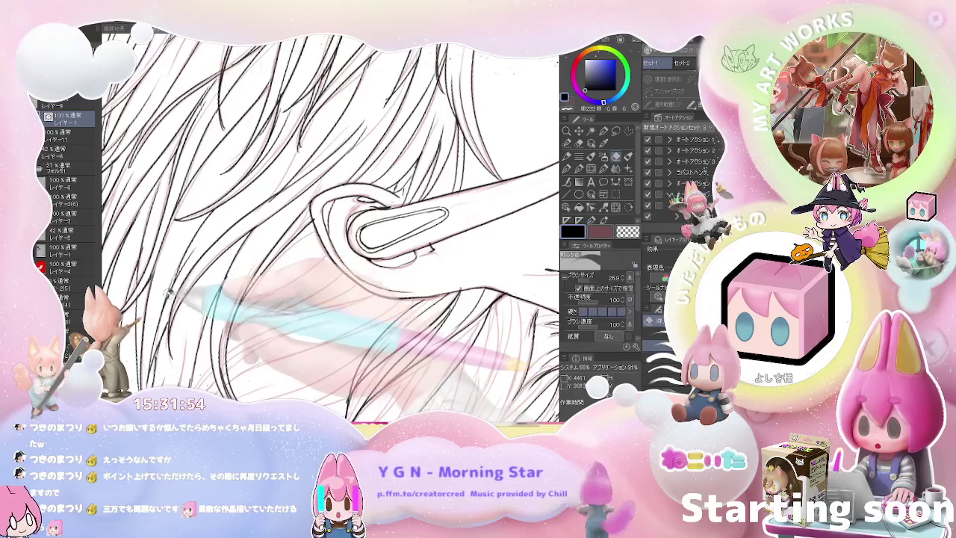
key(p)
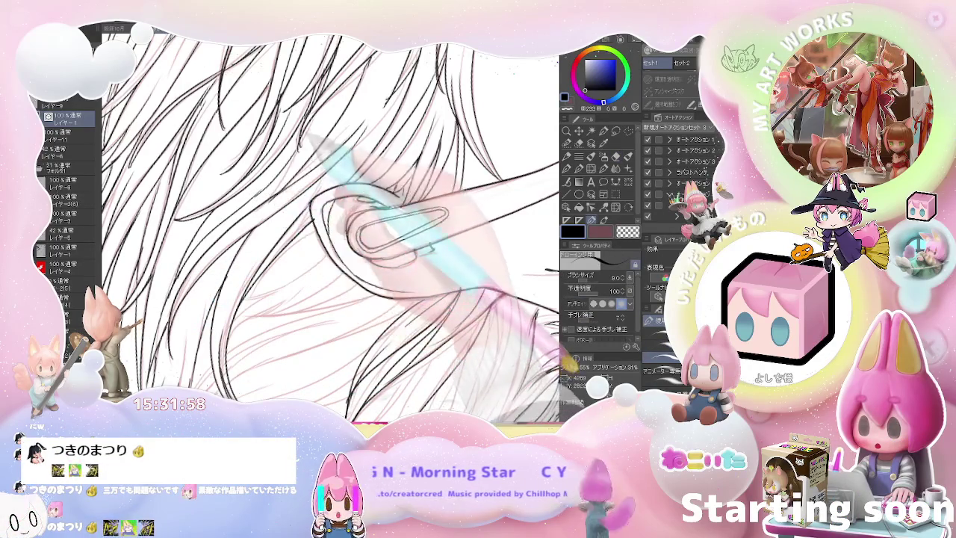
Step: Zoom out to check the head and figure, rotate counterclockwise, then zoom back in on the earring hair
key(ctrl+minus)
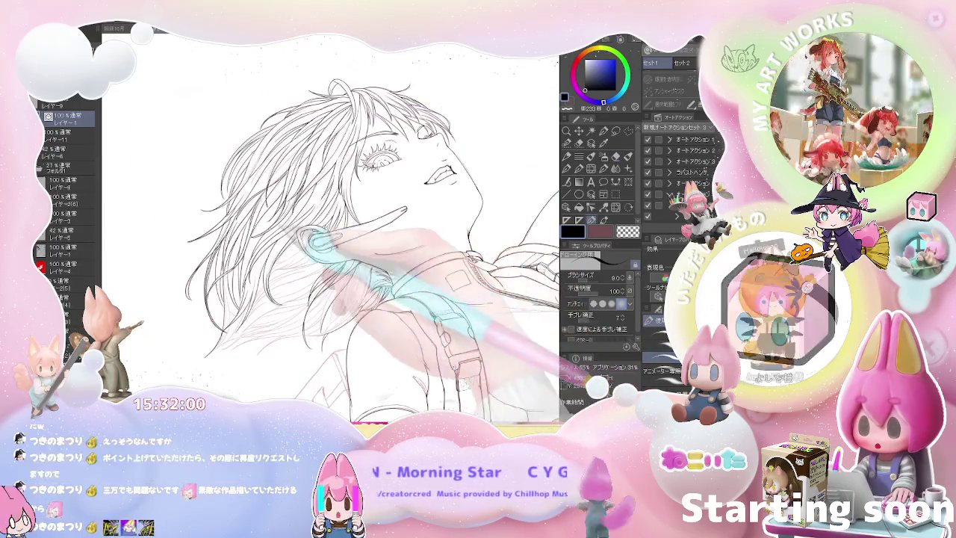
key(ctrl+plus)
key(ctrl+plus)
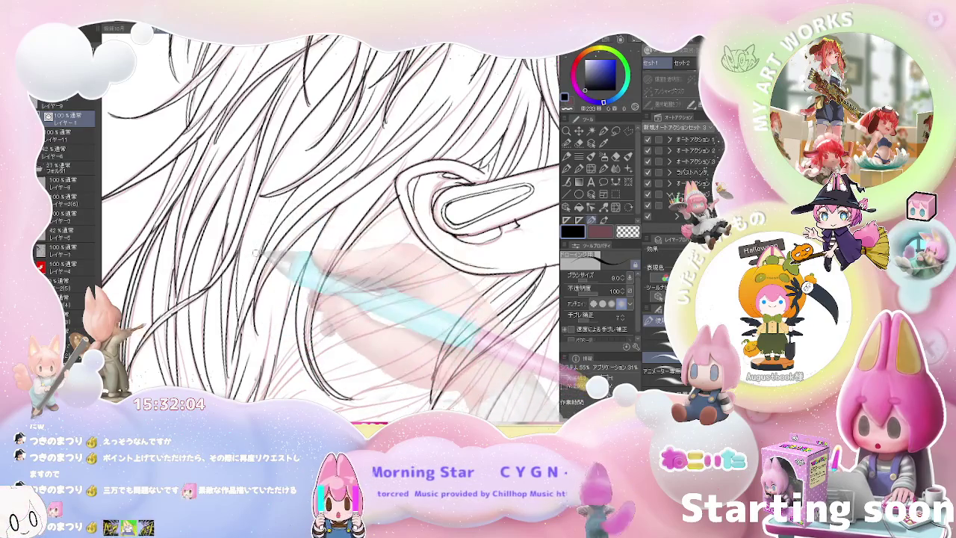
key(ctrl+minus)
key(ctrl+minus)
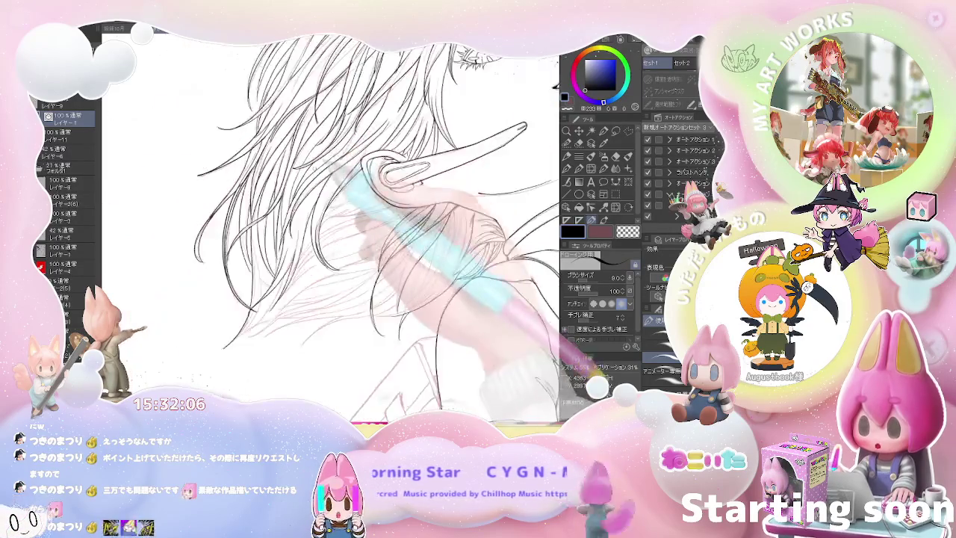
key(ctrl+minus)
key(minus)
key(minus)
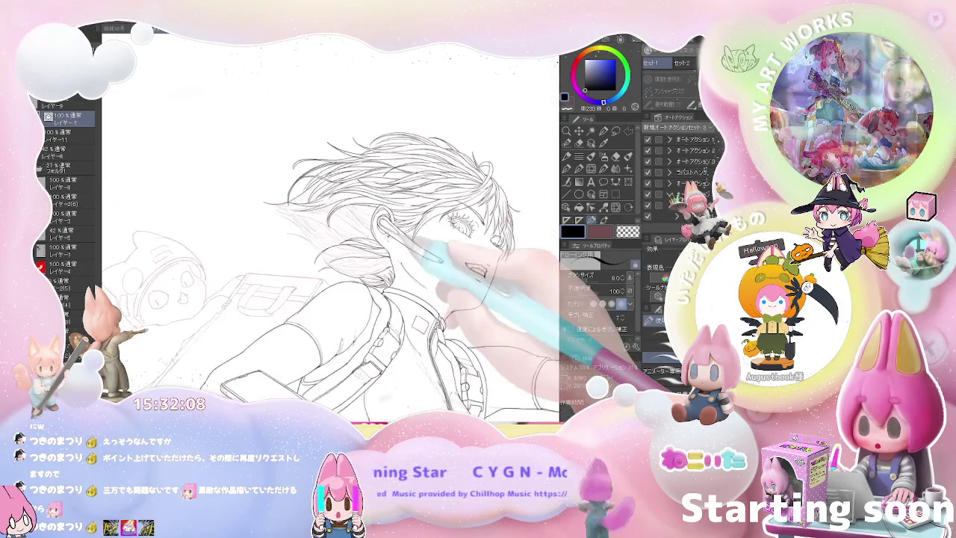
key(minus)
key(minus)
key(minus)
key(minus)
key(minus)
key(minus)
key(ctrl+plus)
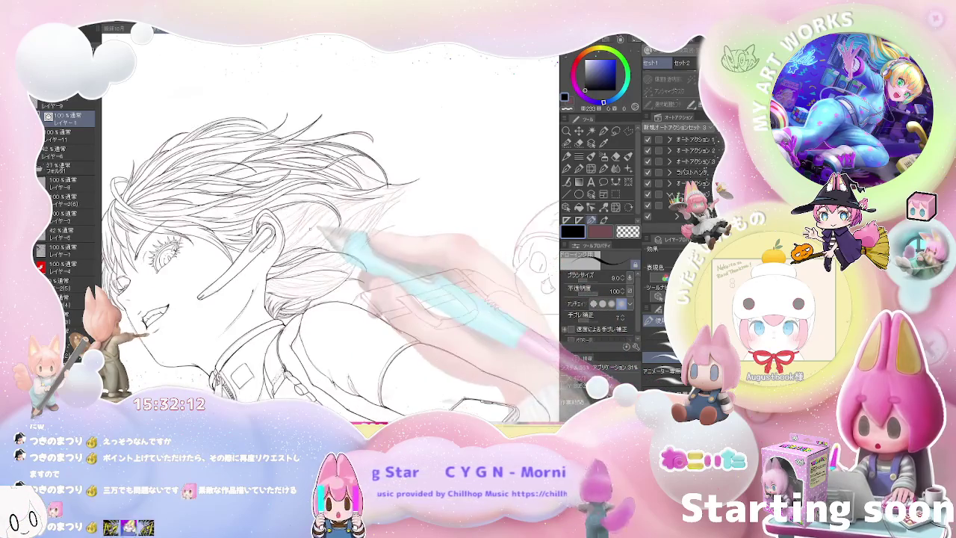
key(ctrl+plus)
key(ctrl+plus)
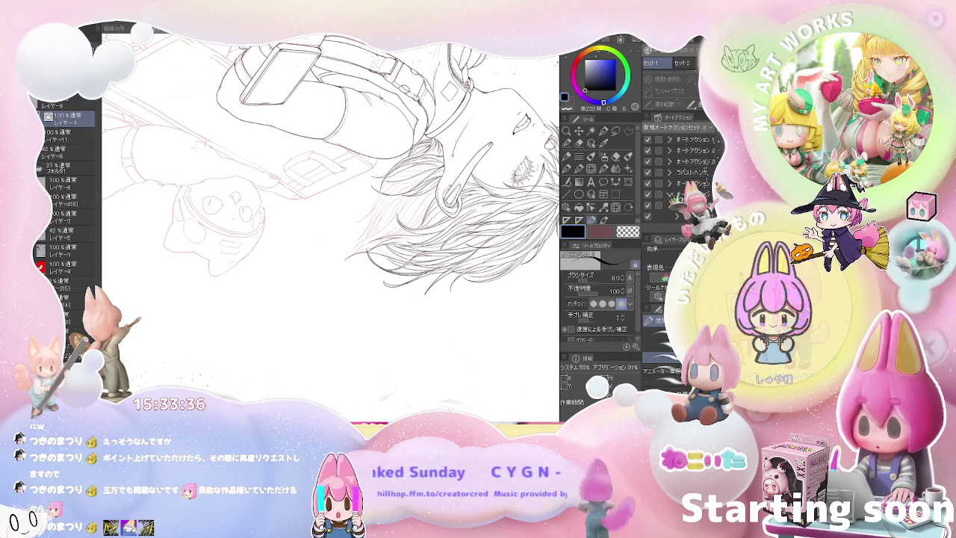
Step: Draw a long black hair strand curving beside the earpiece, zooming the canvas in and out
scroll(350, 252, up, 5)
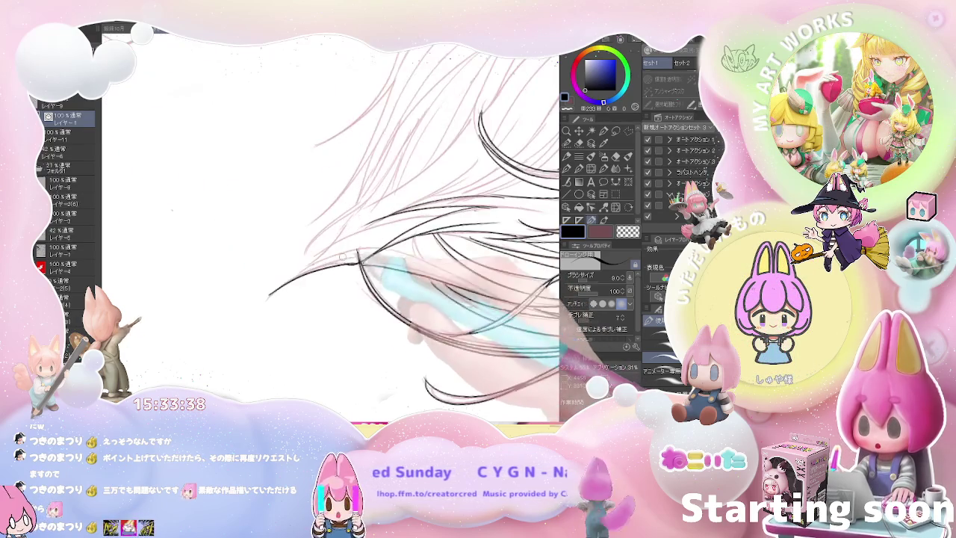
drag(366, 254, 265, 311)
scroll(276, 313, down, 5)
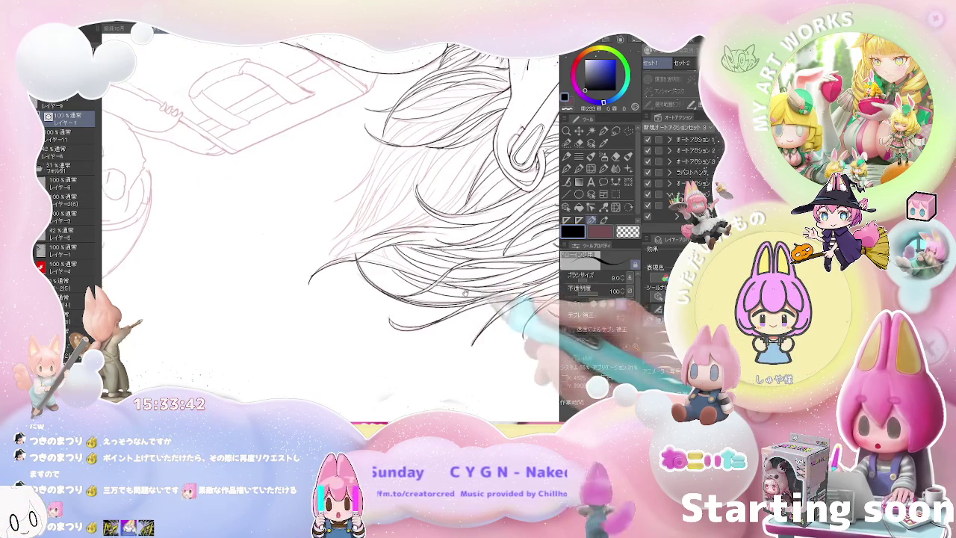
scroll(328, 224, up, 2)
scroll(329, 224, up, 2)
scroll(328, 224, up, 2)
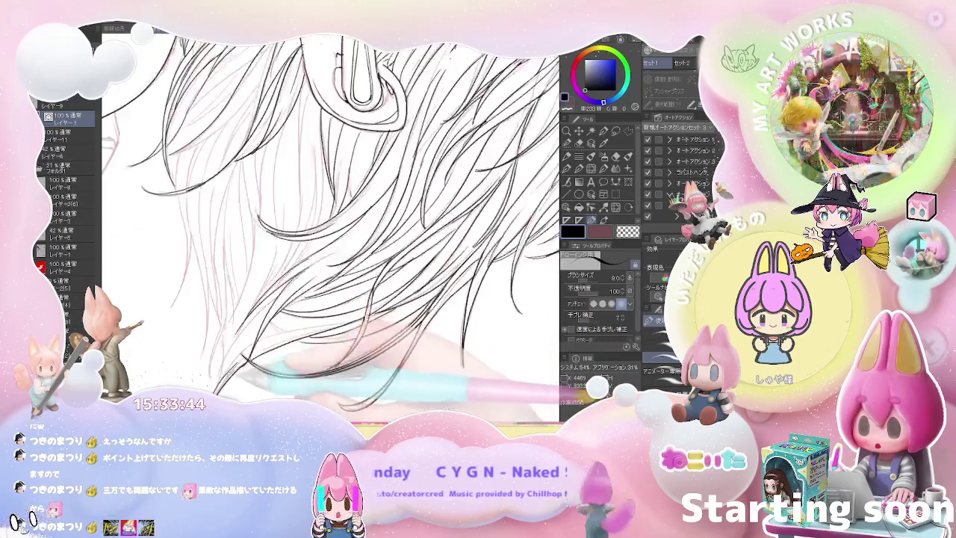
scroll(328, 224, up, 2)
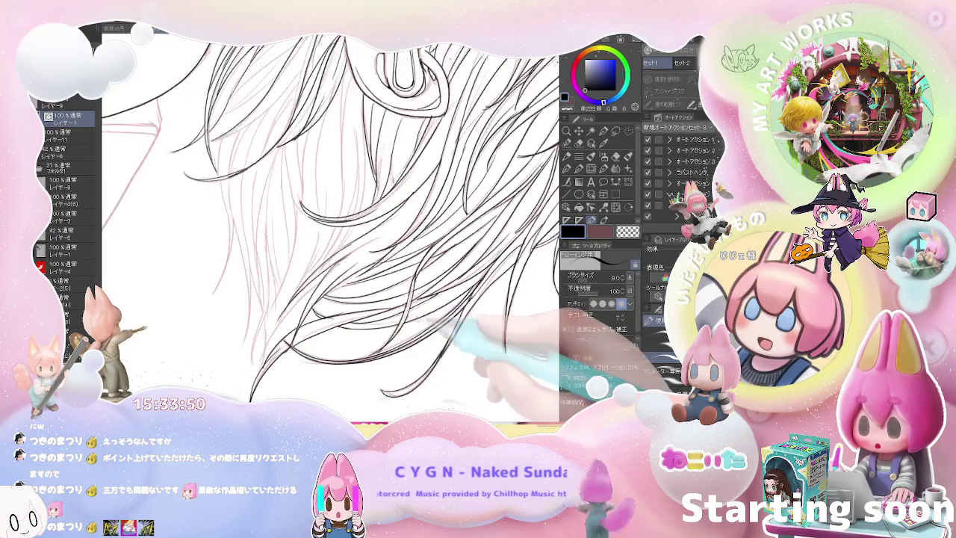
scroll(328, 224, down, 2)
scroll(329, 224, up, 2)
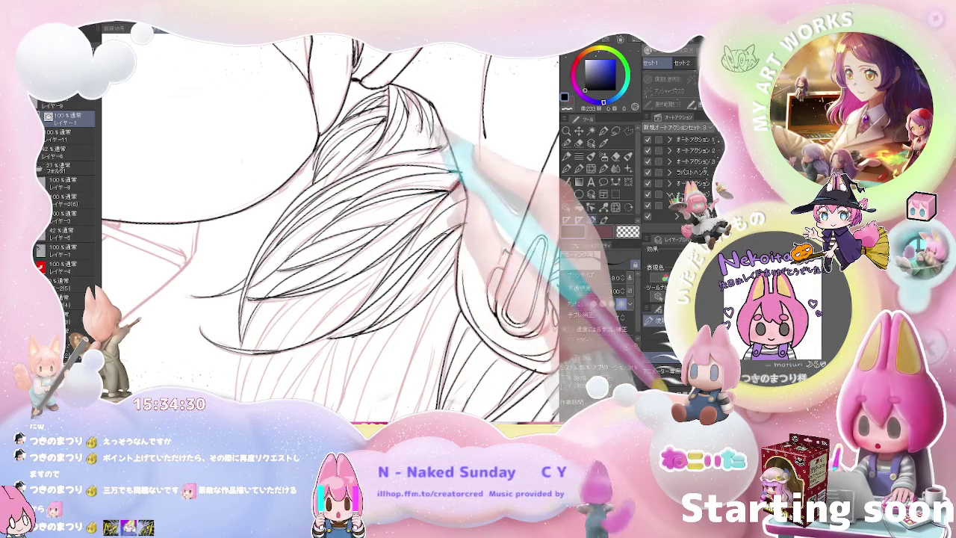
Step: Zoom out to check the figure and bag, then zoom back in on the hair and earring
key(ctrl+minus)
key(ctrl+minus)
key(ctrl+minus)
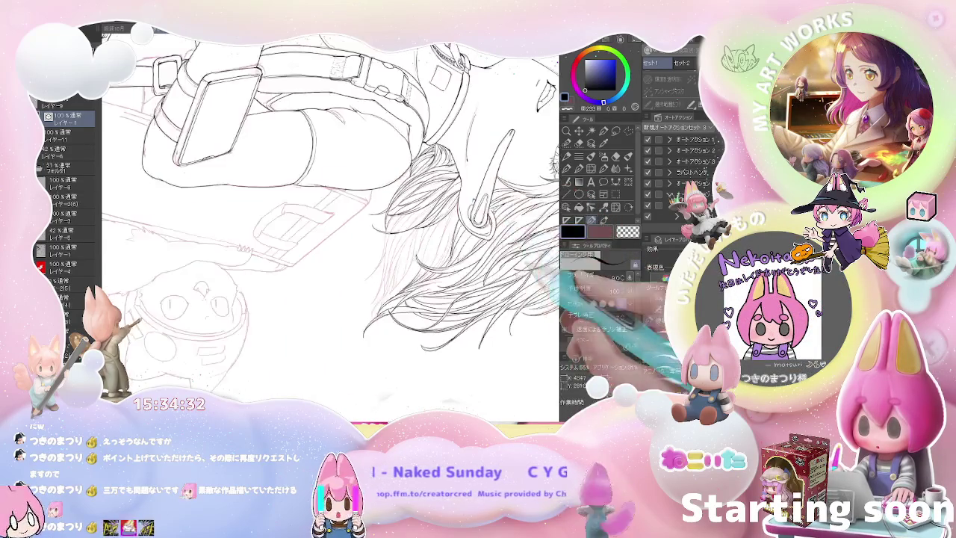
key(ctrl+minus)
drag(448, 149, 336, 232)
key(ctrl+plus)
key(ctrl+plus)
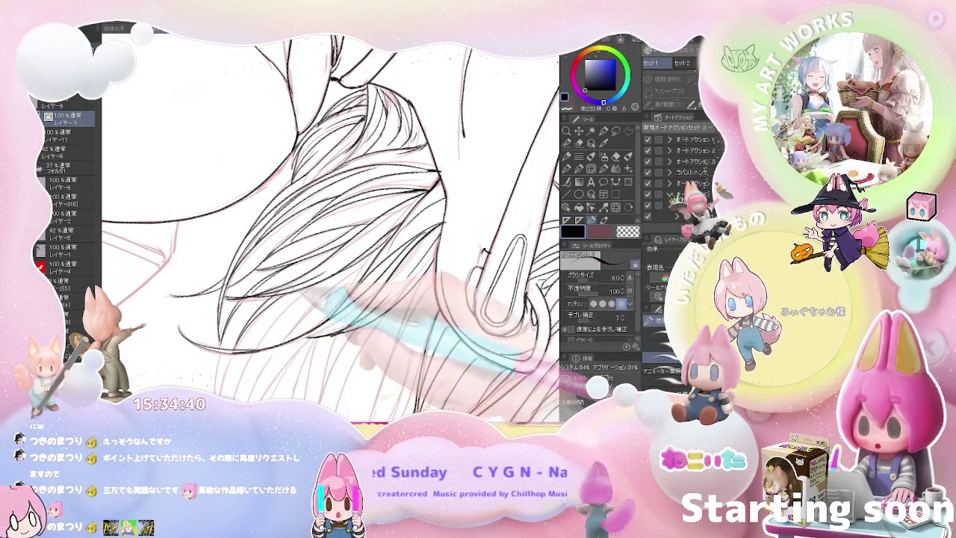
key(ctrl+plus)
Step: Alternate eraser and pen to remove stray strands and redraw fine lower hair lines
key(e)
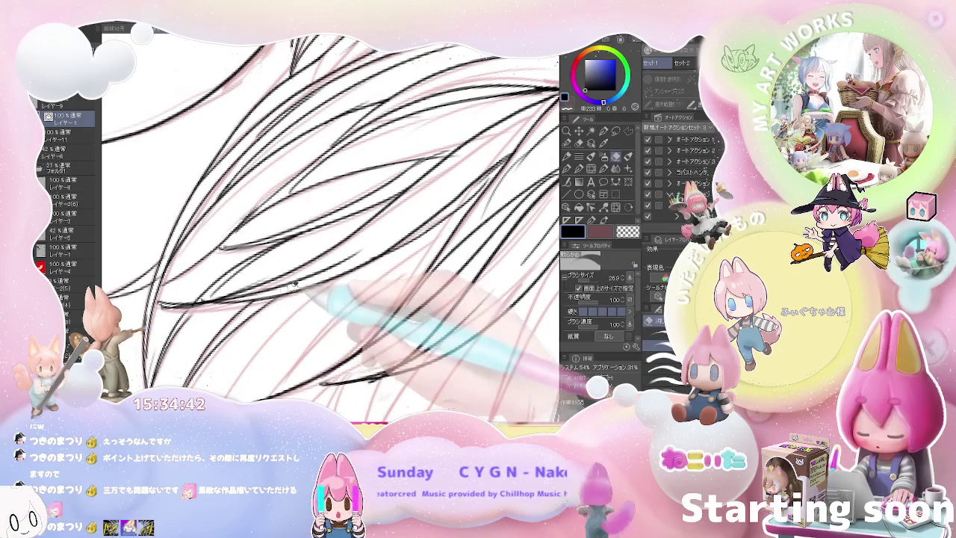
key(p)
key(ctrl+minus)
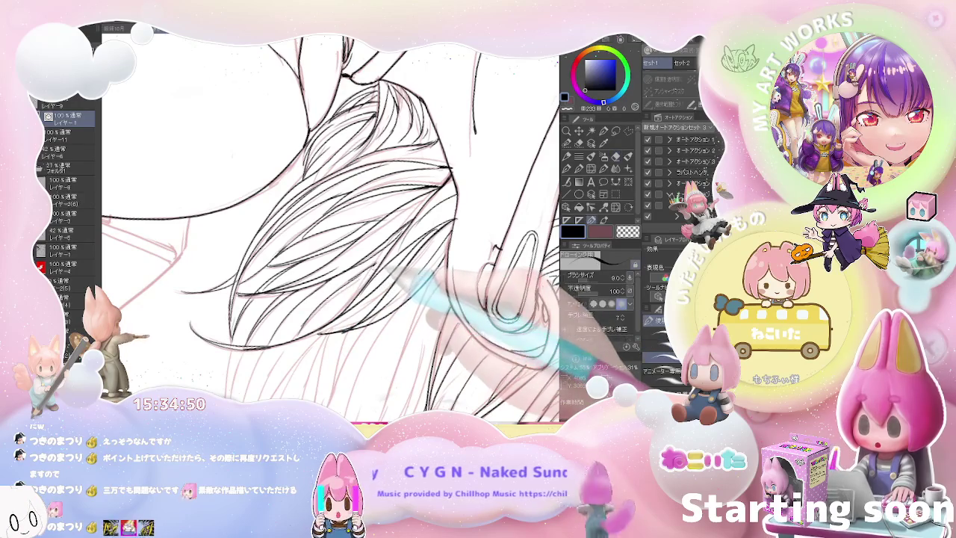
key(e)
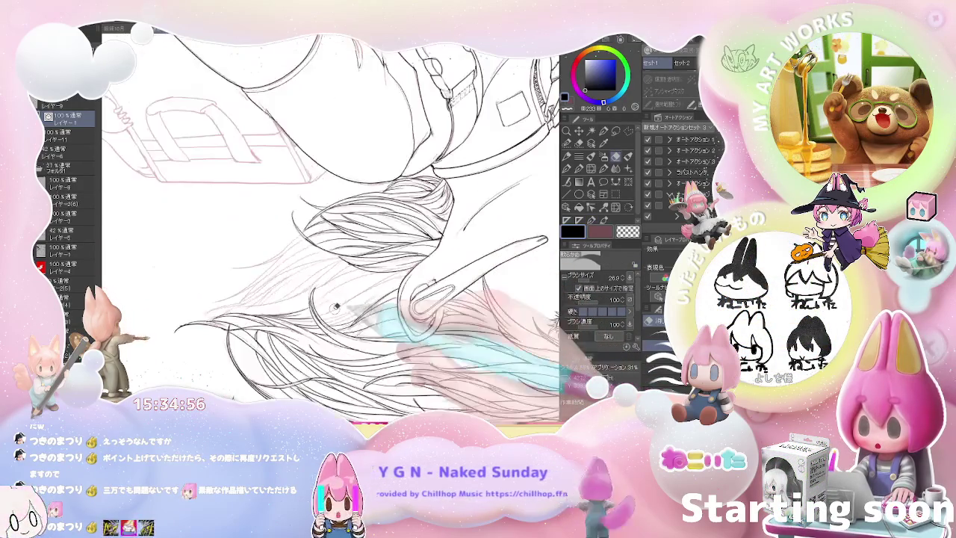
key(p)
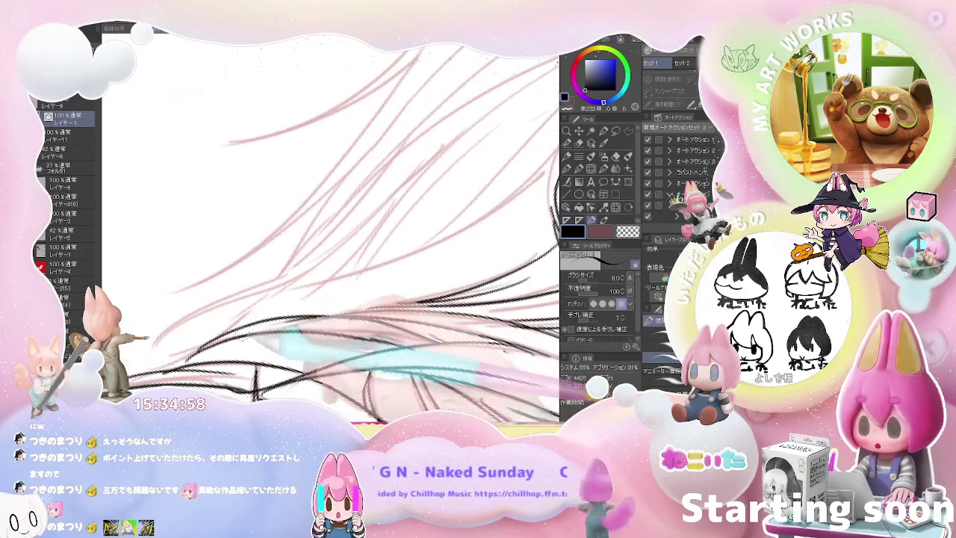
Step: Ink long black strands across the lower hair, filling gaps and sweeping up-right and down-left
drag(311, 314, 252, 345)
drag(306, 273, 251, 350)
drag(310, 293, 242, 328)
drag(306, 275, 154, 350)
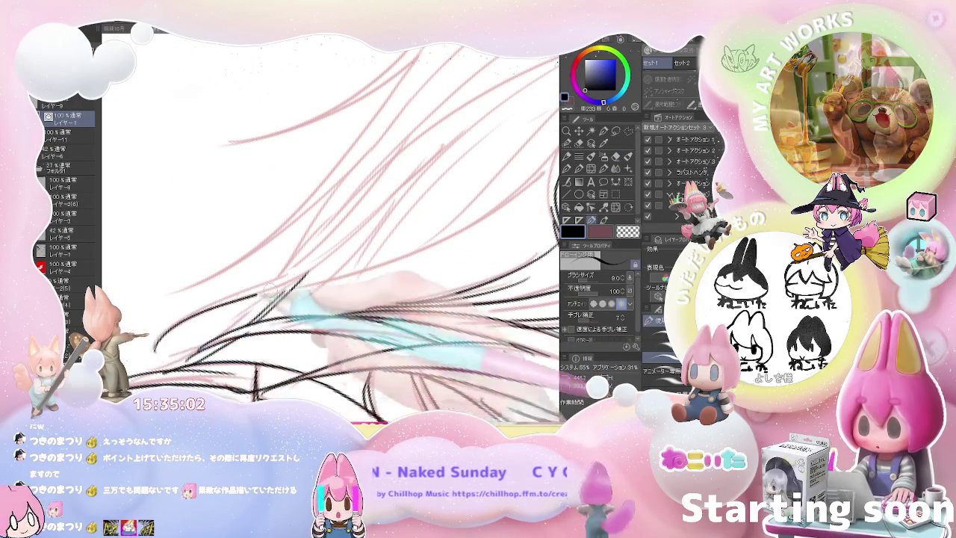
mouse_move(306, 292)
mouse_down()
mouse_move(171, 351)
mouse_move(167, 336)
mouse_up()
drag(247, 269, 369, 209)
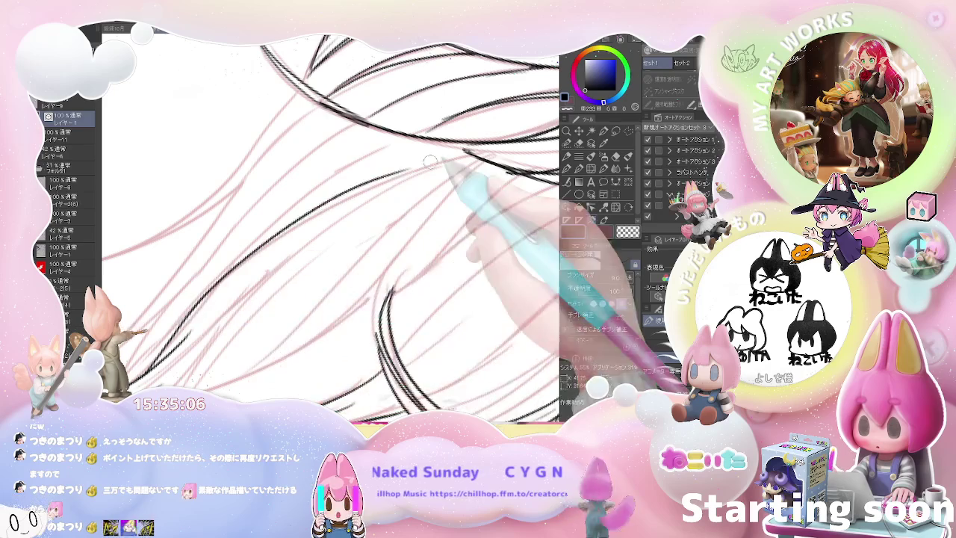
drag(404, 170, 149, 374)
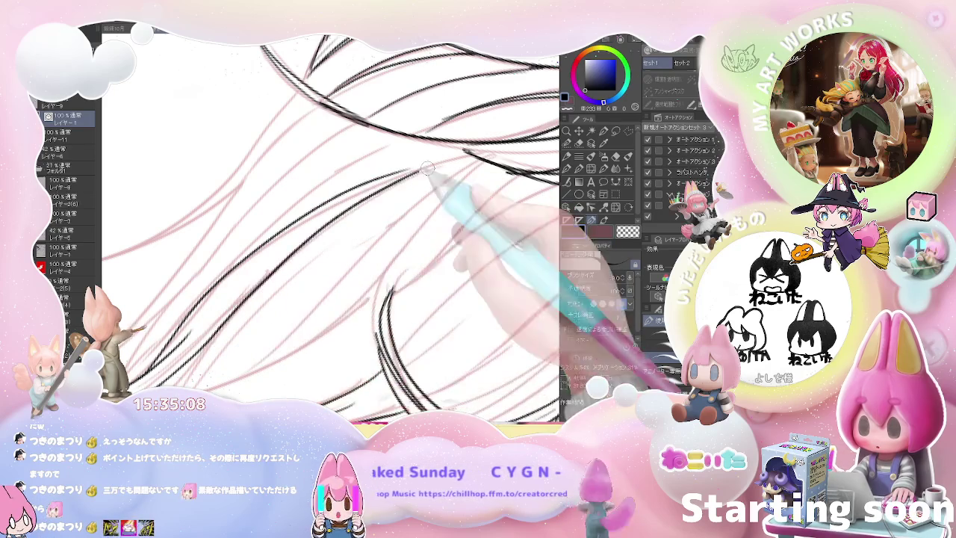
Step: Reframe on the upper hair and clip, add a short dark strand, then zoom out to face and clothing
key(ctrl+minus)
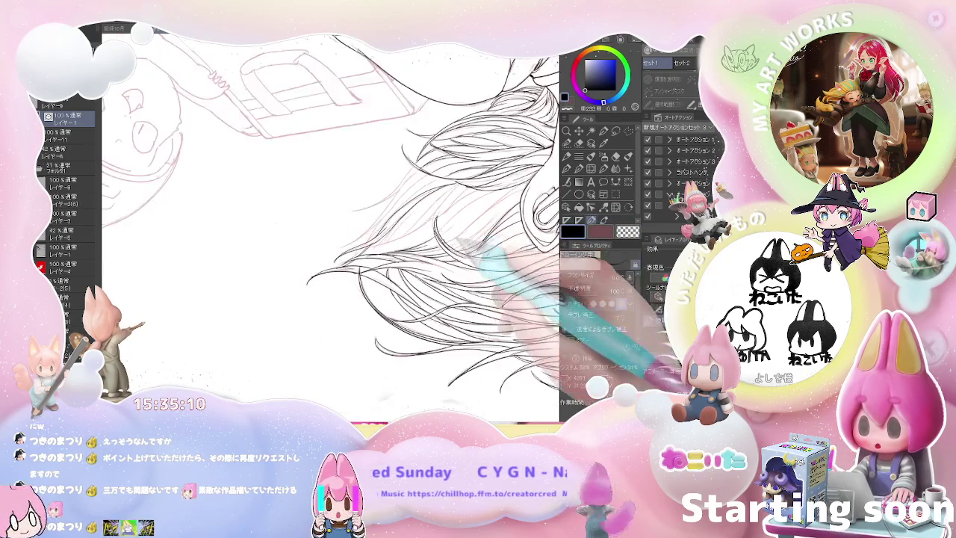
drag(458, 200, 350, 287)
key(ctrl+plus)
key(ctrl+plus)
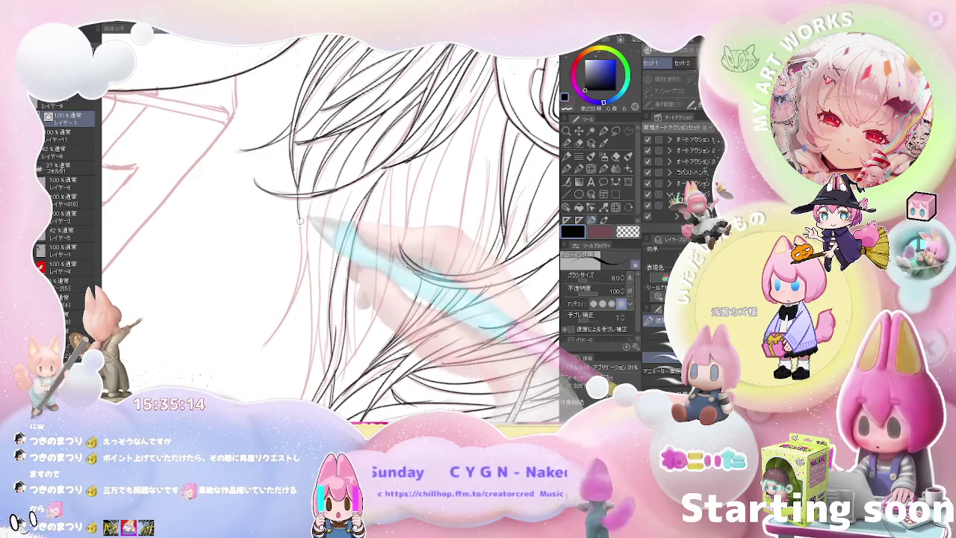
drag(303, 295, 256, 348)
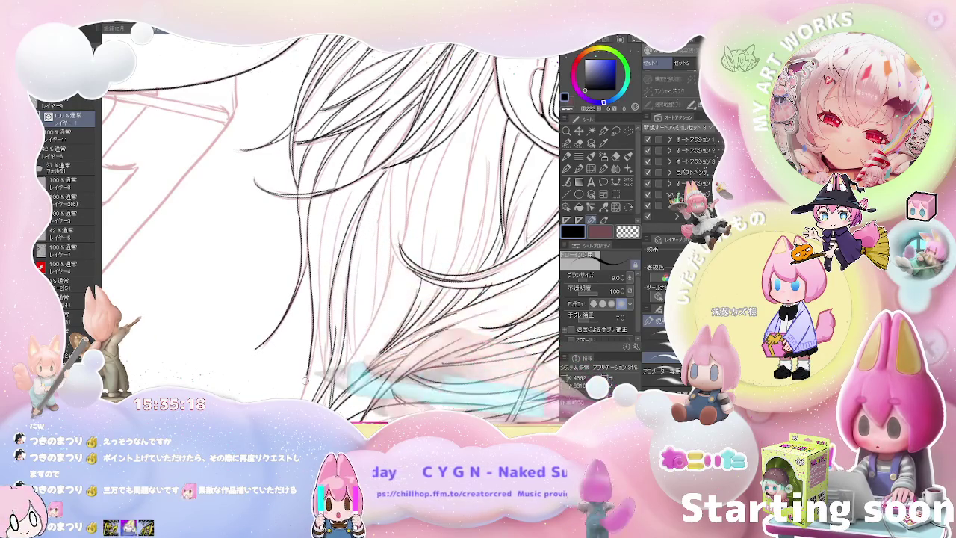
drag(304, 388, 321, 282)
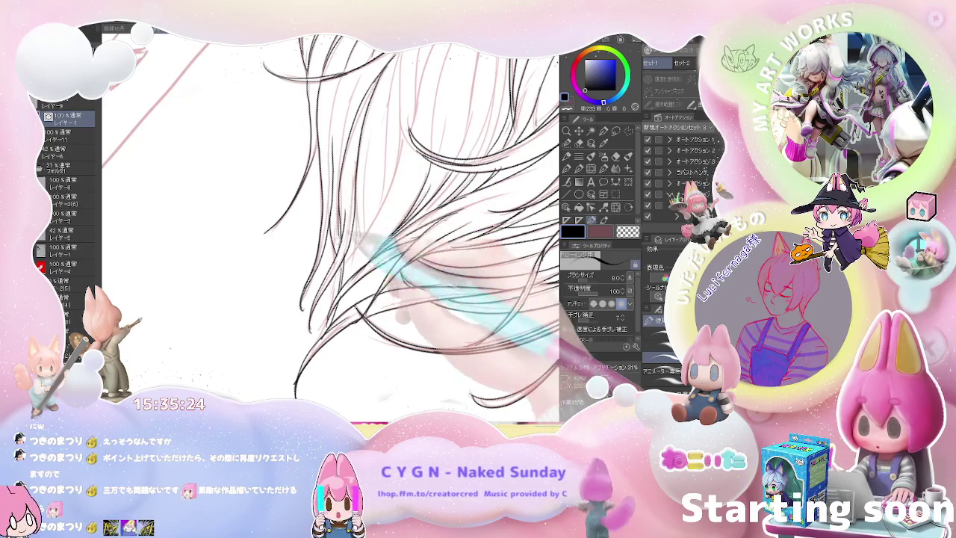
mouse_move(373, 284)
mouse_down()
mouse_move(366, 247)
mouse_move(412, 174)
mouse_move(291, 238)
mouse_move(326, 240)
mouse_up()
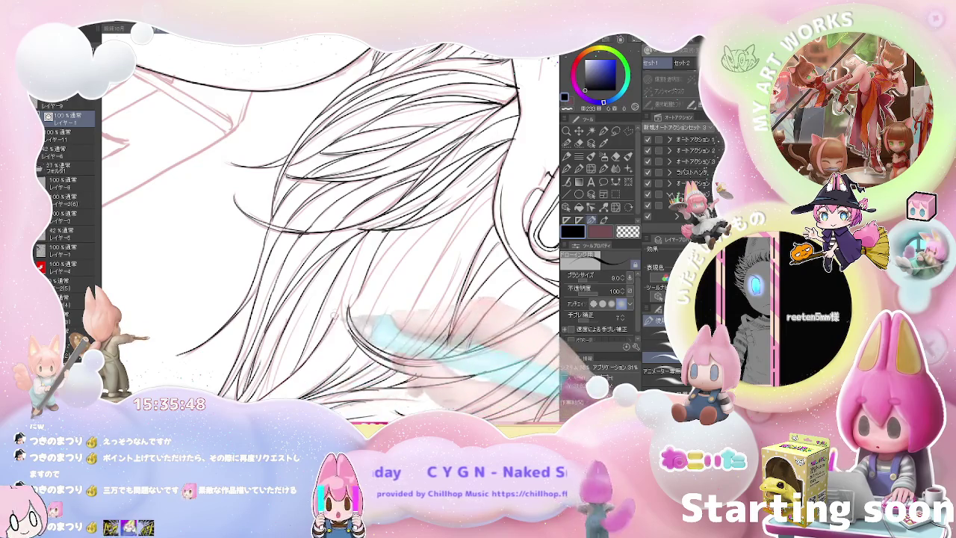
Step: Tilt the canvas to ink more hair strands, then zoom out and turn the face upright to check
drag(336, 224, 373, 194)
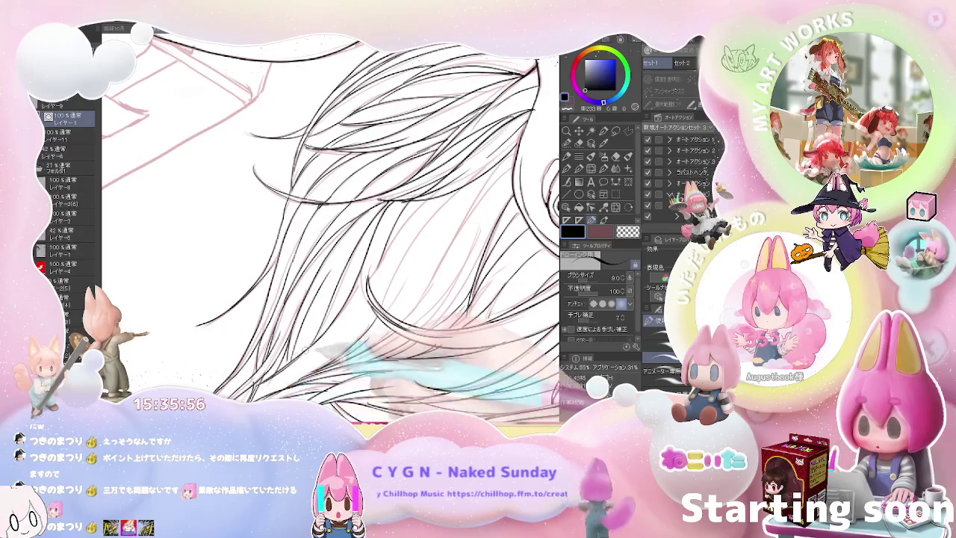
drag(290, 378, 308, 296)
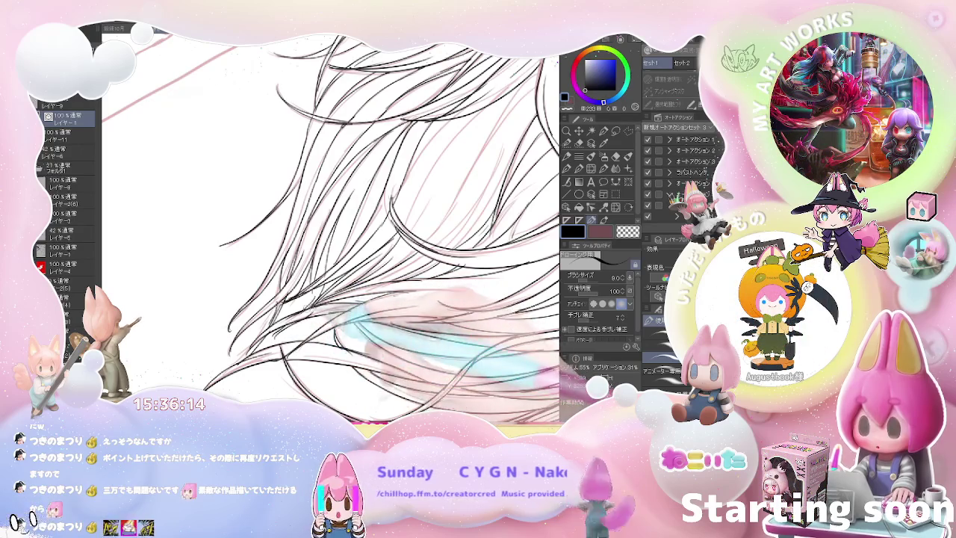
scroll(331, 224, down, 2)
scroll(331, 224, down, 2)
drag(516, 341, 374, 288)
scroll(358, 284, up, 2)
scroll(336, 280, up, 2)
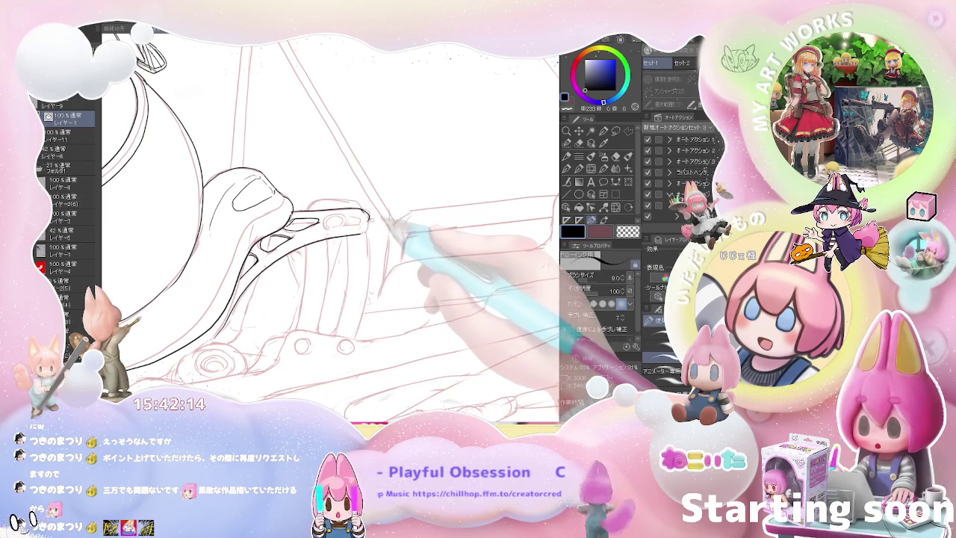
Step: Close the clip's right end and ink two curved outlines beside it over the pink rough
drag(366, 212, 368, 233)
scroll(333, 216, down, 3)
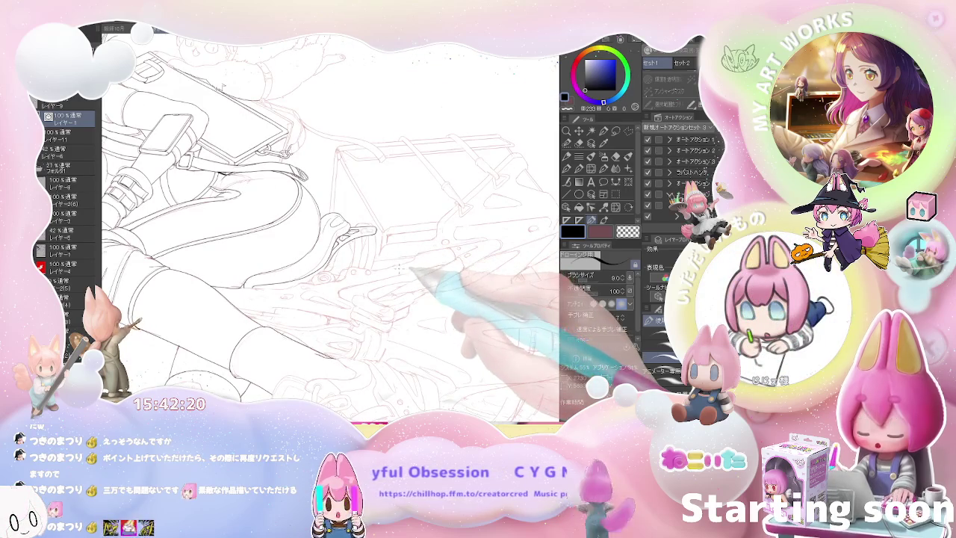
scroll(328, 224, down, 2)
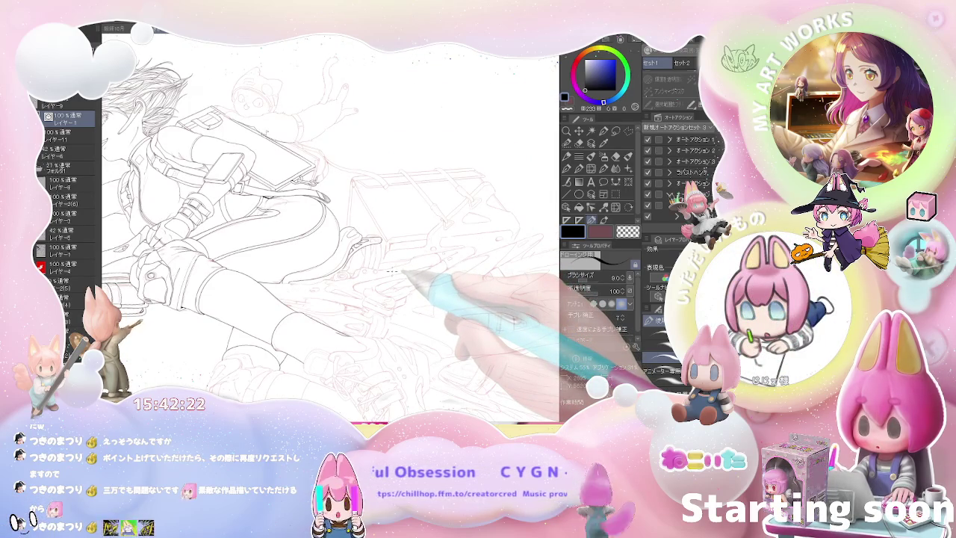
scroll(390, 273, up, 2)
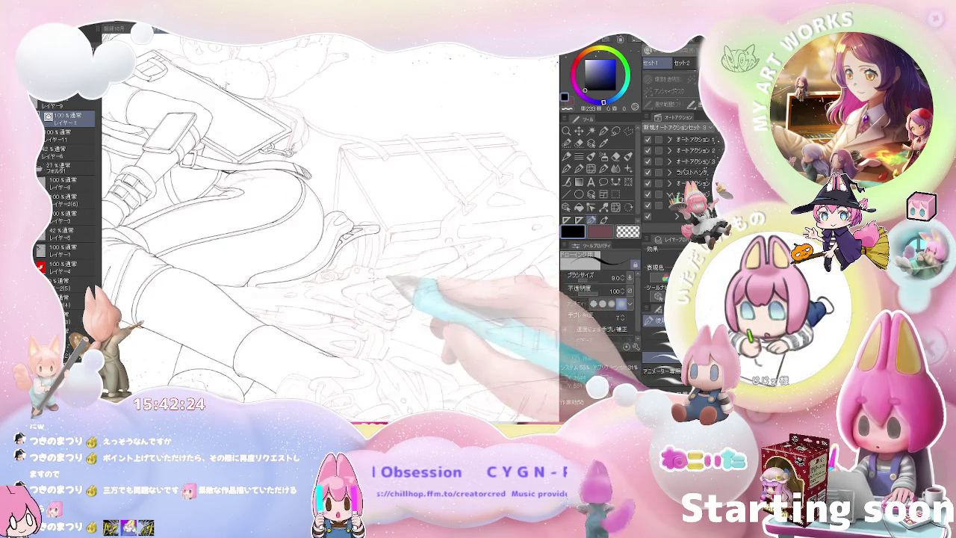
scroll(336, 277, up, 2)
scroll(299, 280, up, 2)
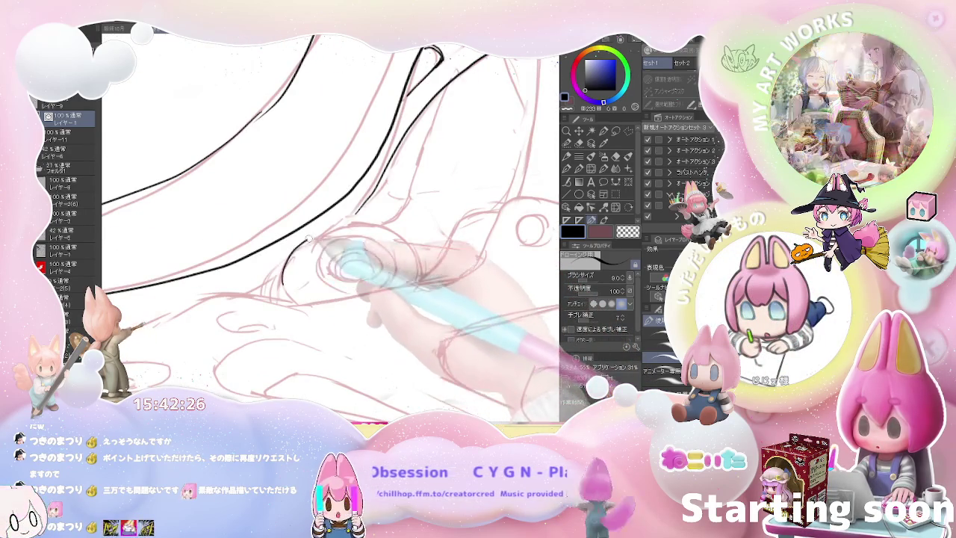
drag(366, 226, 284, 295)
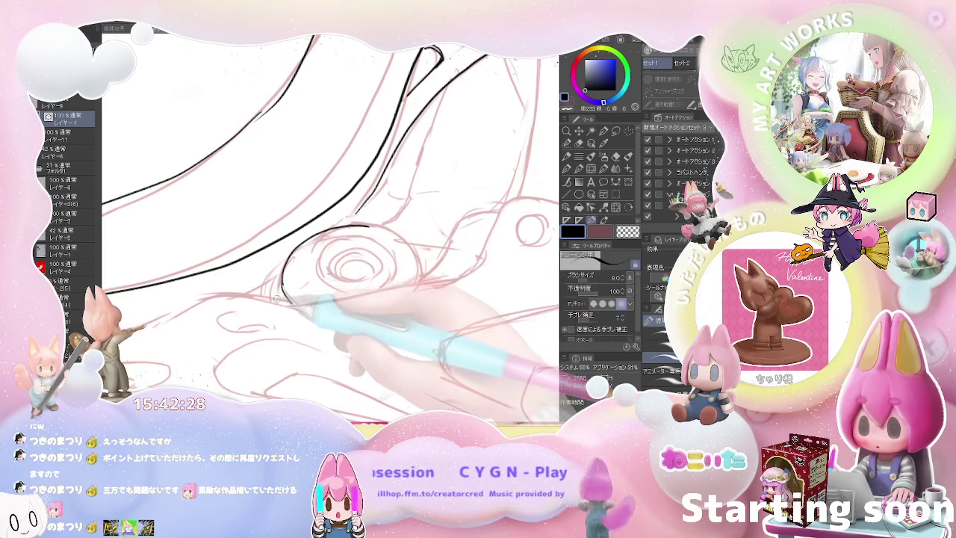
mouse_move(286, 257)
mouse_down()
mouse_move(263, 296)
mouse_move(274, 300)
mouse_up()
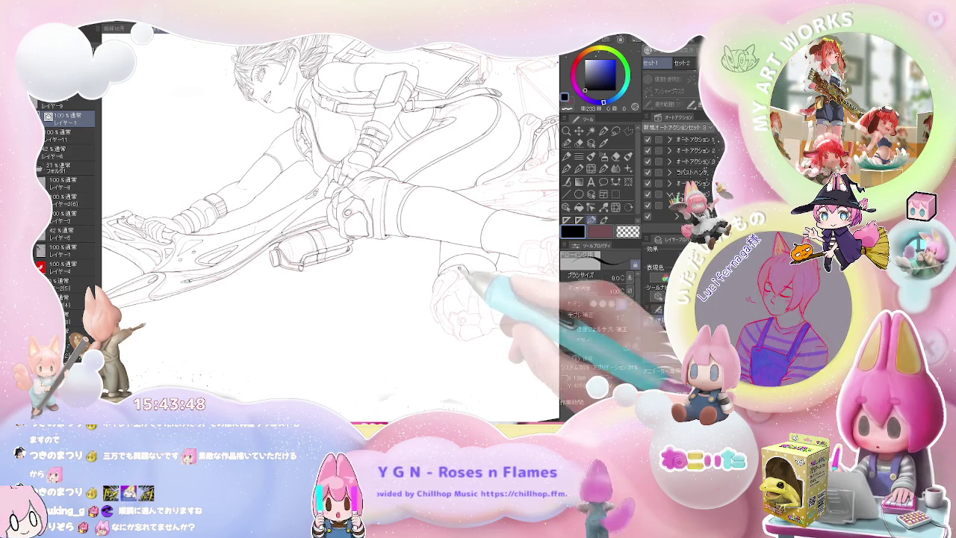
Step: Rotate the view, zoom in on the sketched hand and trace its curve with one black stroke
scroll(433, 290, up, 2)
scroll(463, 254, up, 2)
scroll(508, 212, up, 2)
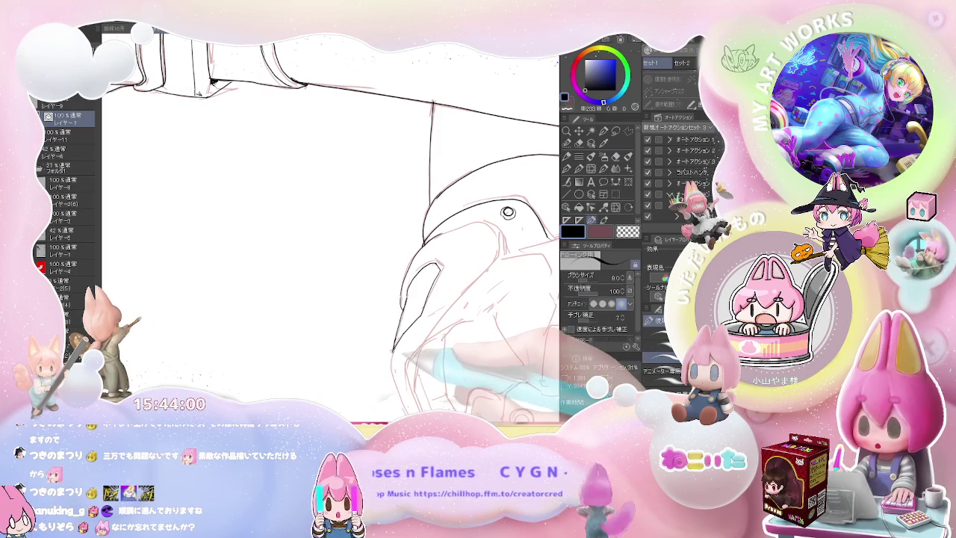
scroll(328, 224, down, 3)
scroll(329, 224, down, 3)
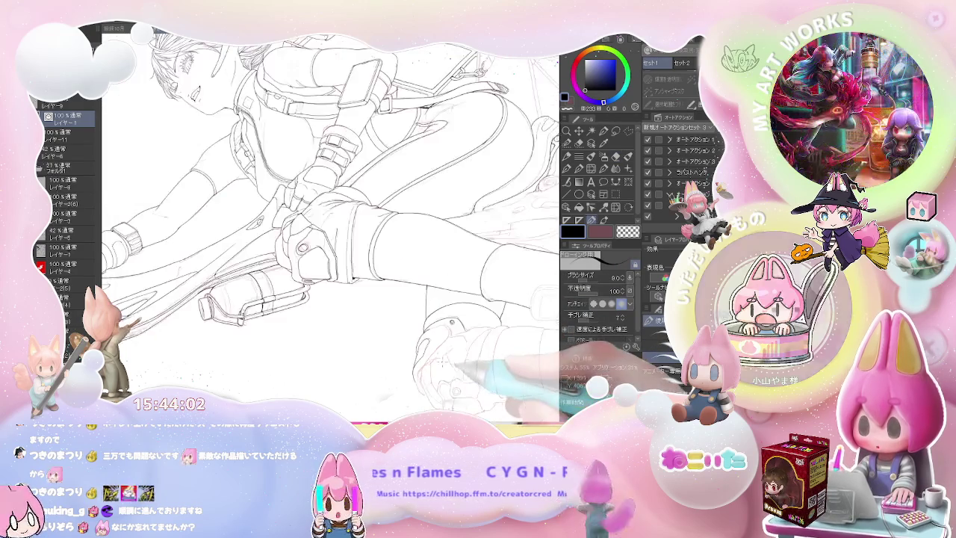
drag(462, 362, 439, 327)
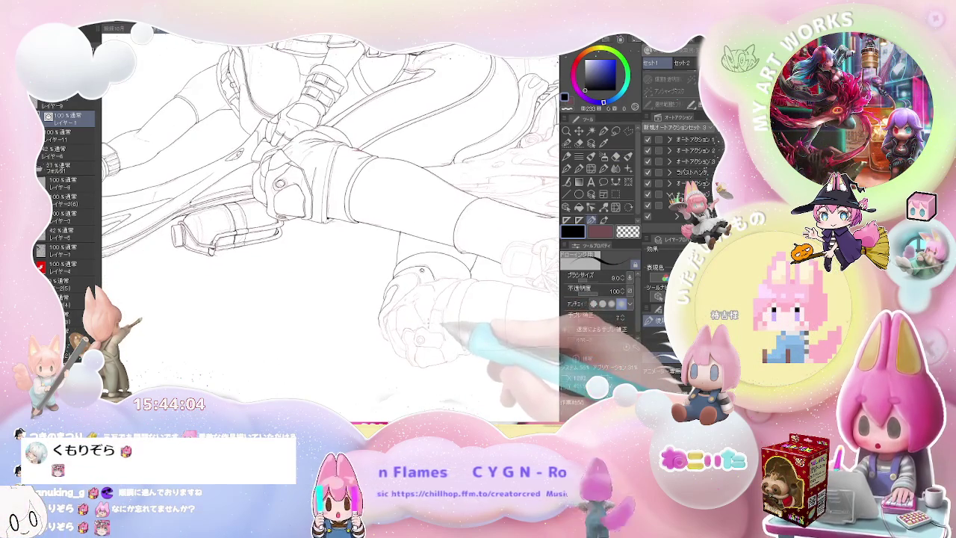
scroll(422, 326, up, 3)
scroll(373, 336, up, 3)
scroll(313, 343, up, 3)
scroll(254, 355, up, 2)
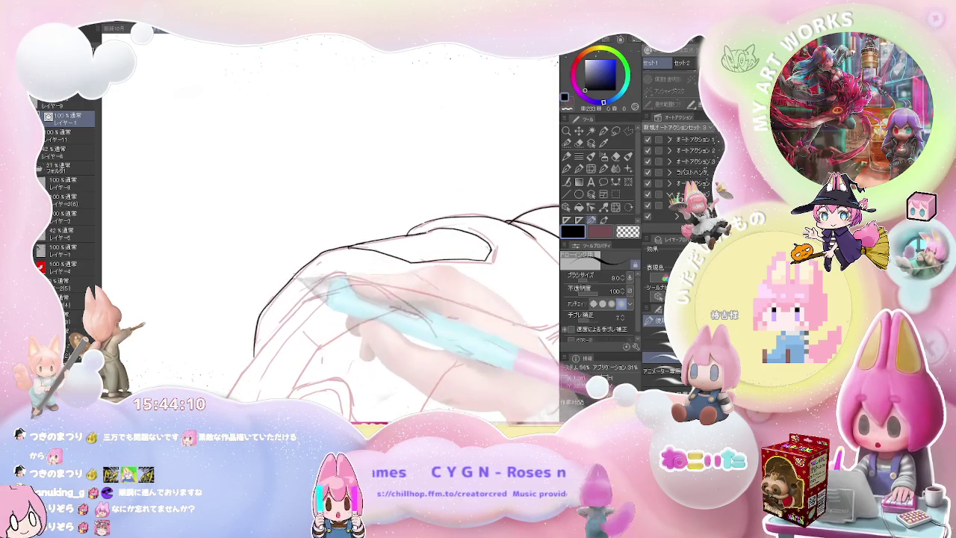
drag(253, 357, 327, 250)
scroll(336, 261, down, 3)
scroll(336, 262, down, 2)
scroll(336, 261, down, 2)
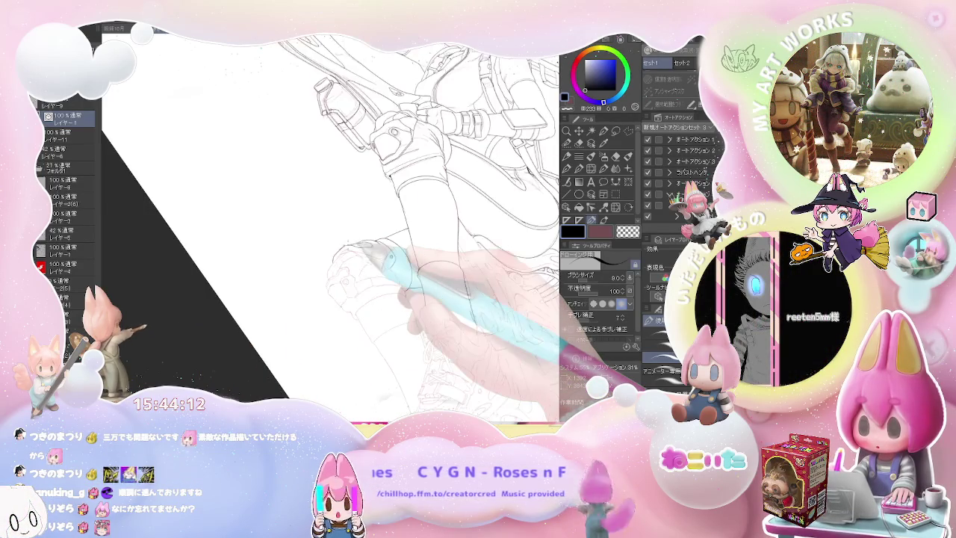
scroll(336, 261, down, 3)
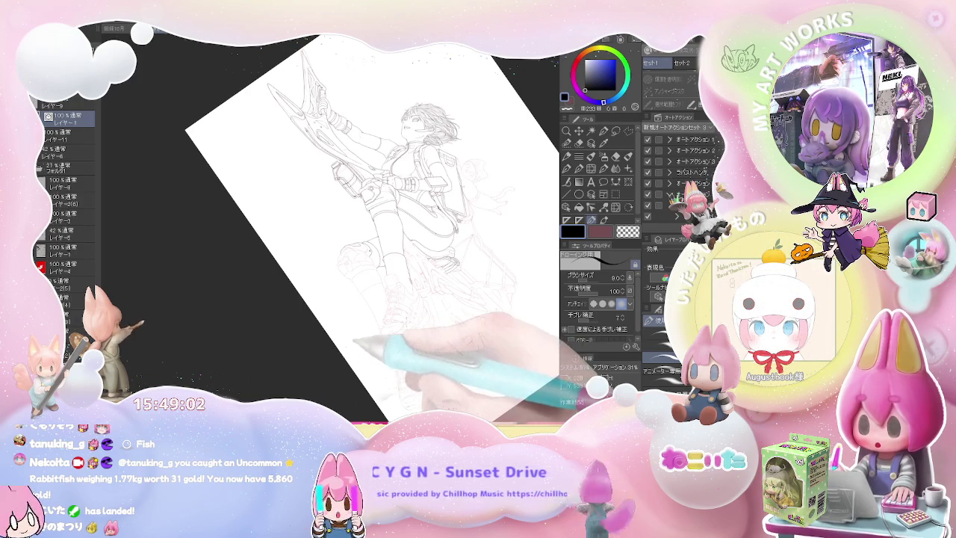
Step: Reset the canvas rotation and ink a short line plus the knee's upper outline
key(ctrl+alt+0)
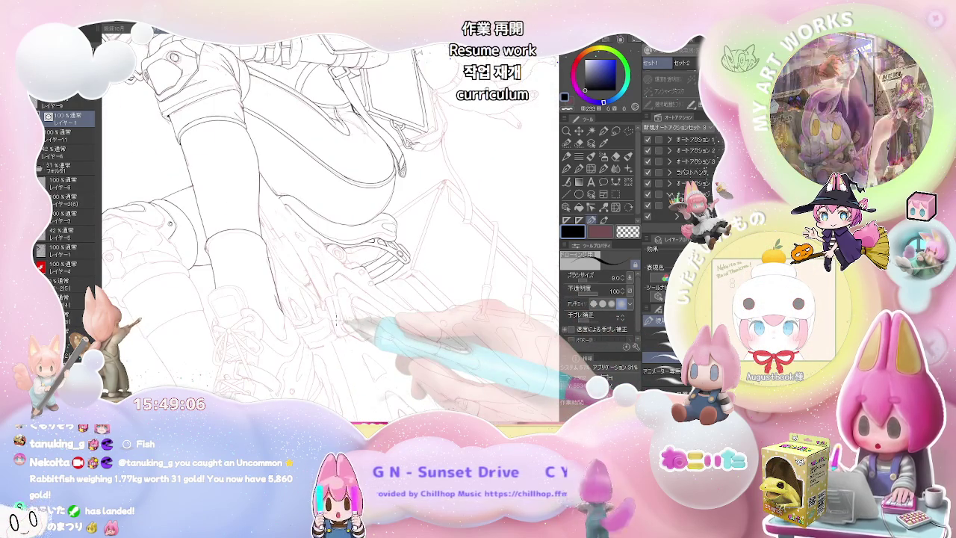
scroll(203, 199, up, 5)
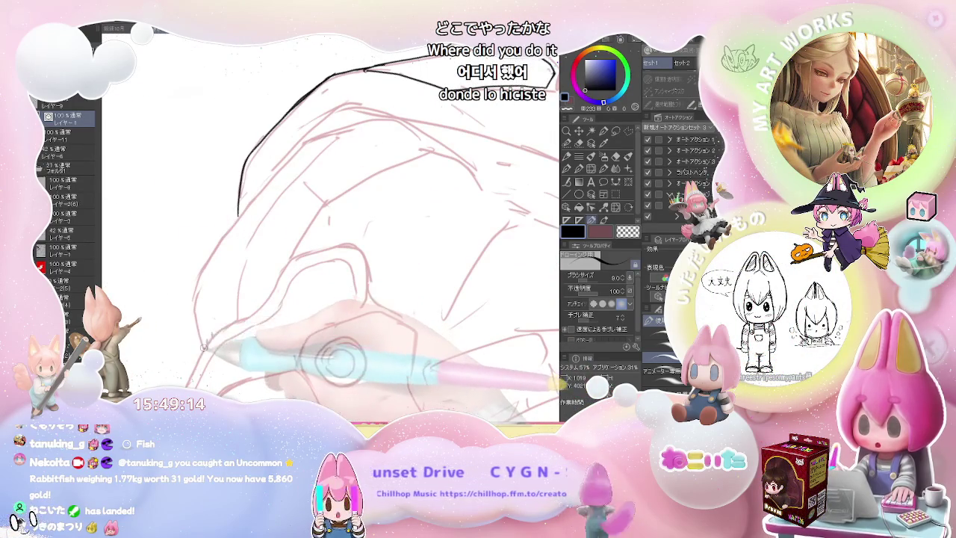
drag(196, 307, 203, 347)
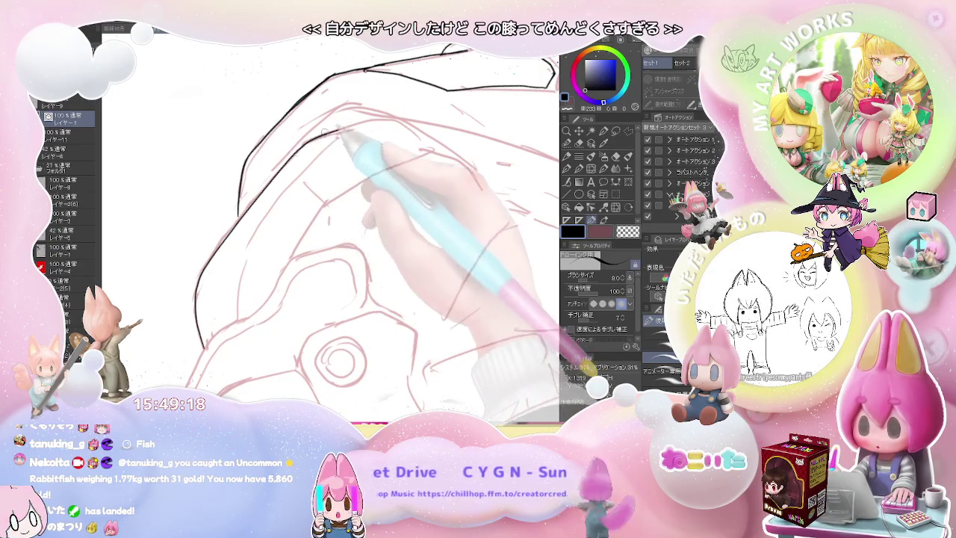
drag(271, 179, 342, 110)
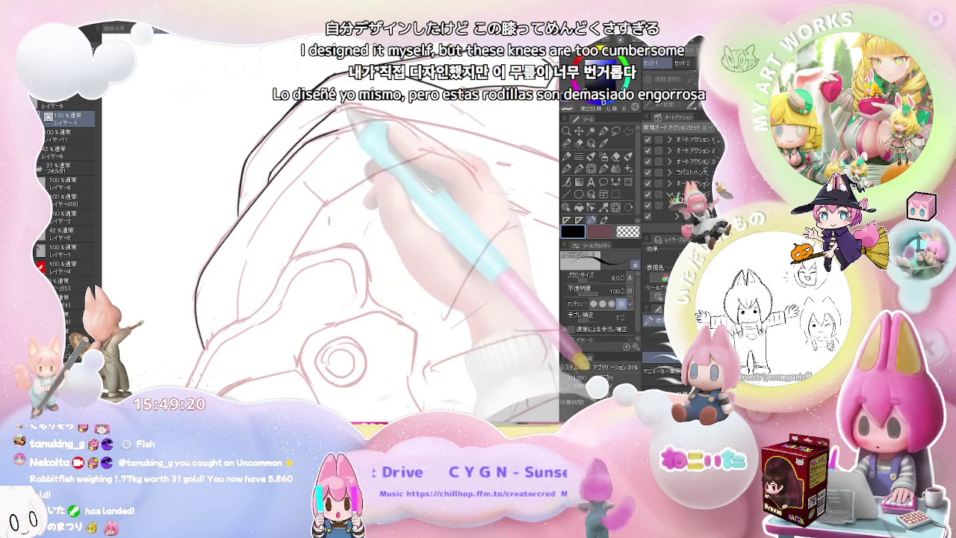
Step: Zoom in on the kneecap, tilt the canvas slightly and ink an inner contour line
key(ctrl+minus)
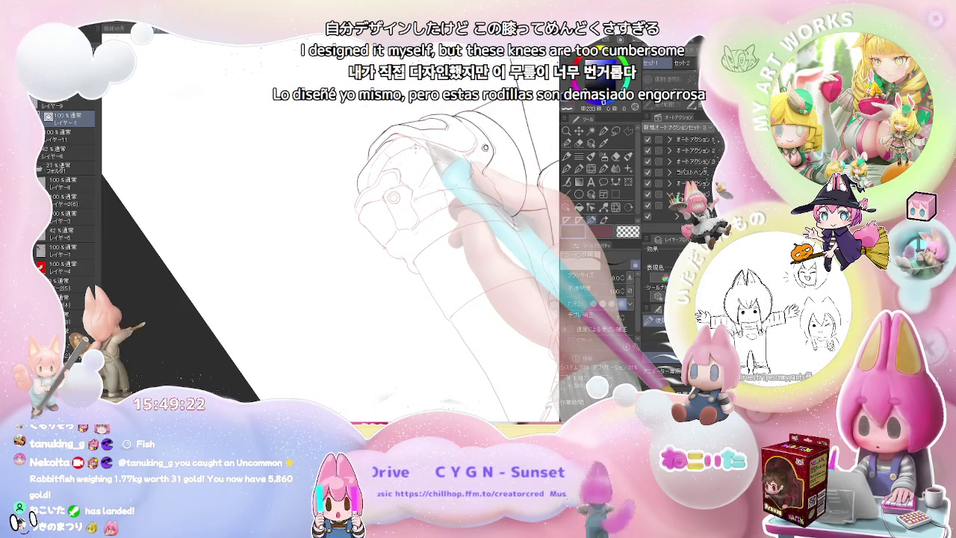
key(ctrl+plus)
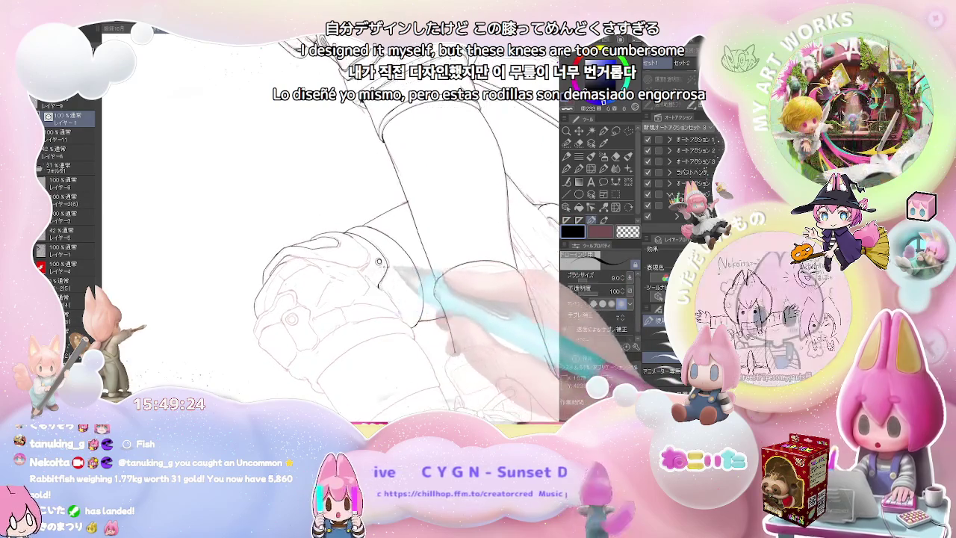
key(ctrl+plus)
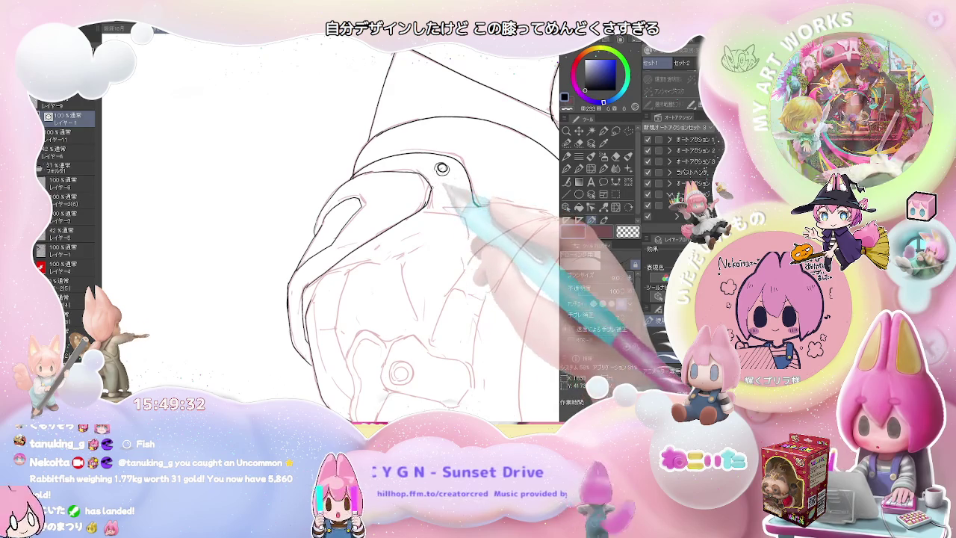
scroll(510, 302, down, 5)
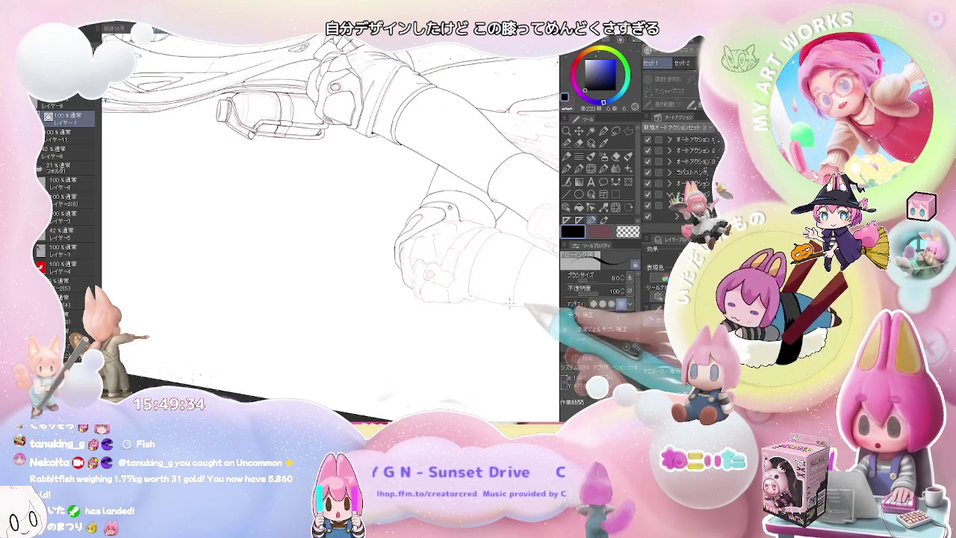
scroll(510, 302, up, 5)
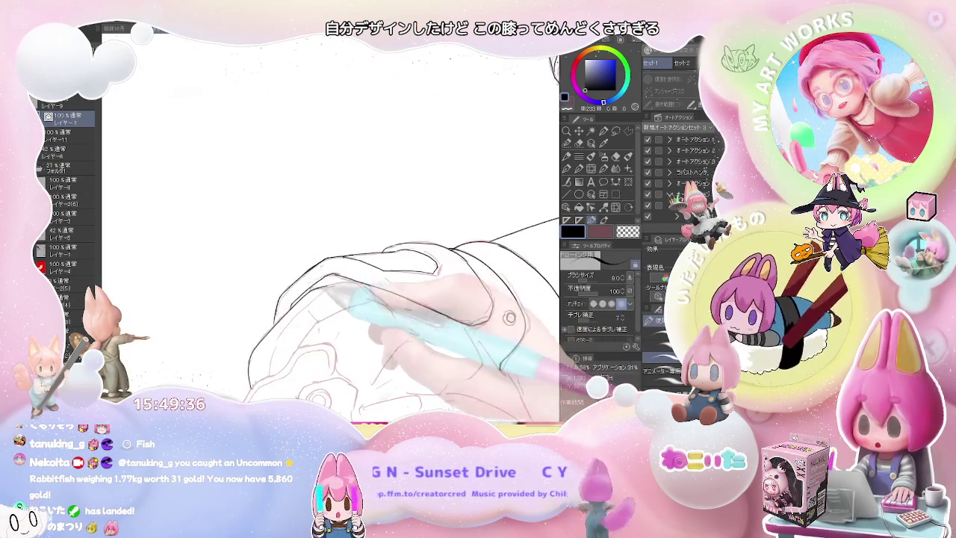
drag(351, 290, 299, 318)
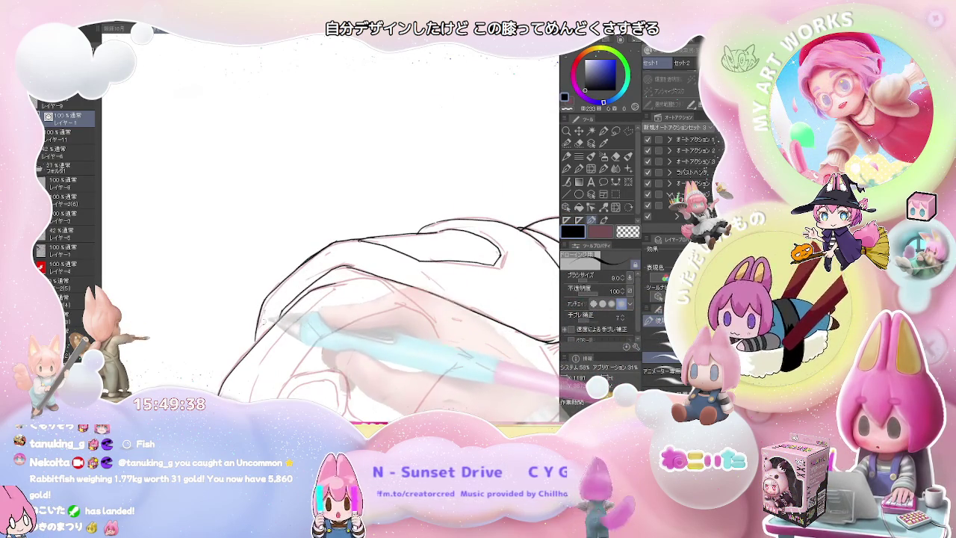
drag(275, 313, 329, 268)
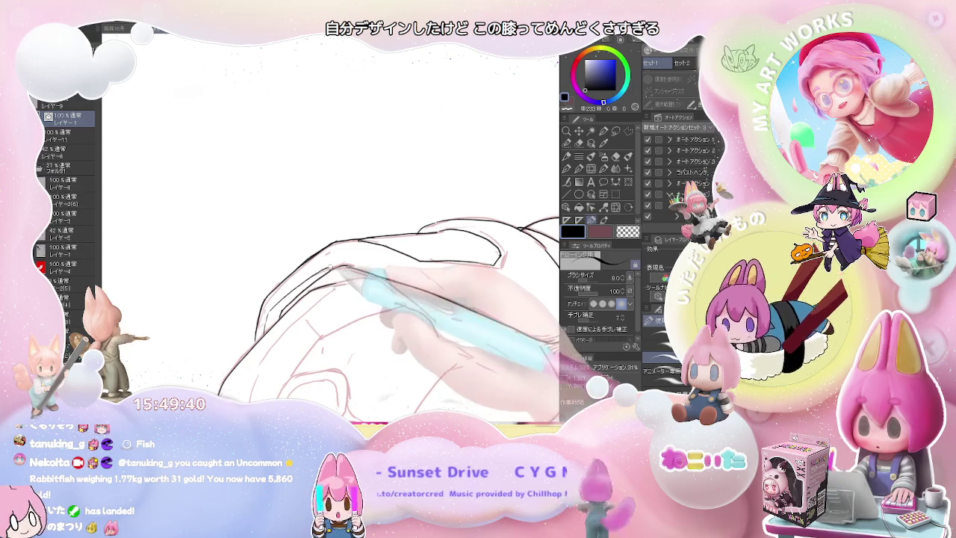
scroll(329, 299, down, 3)
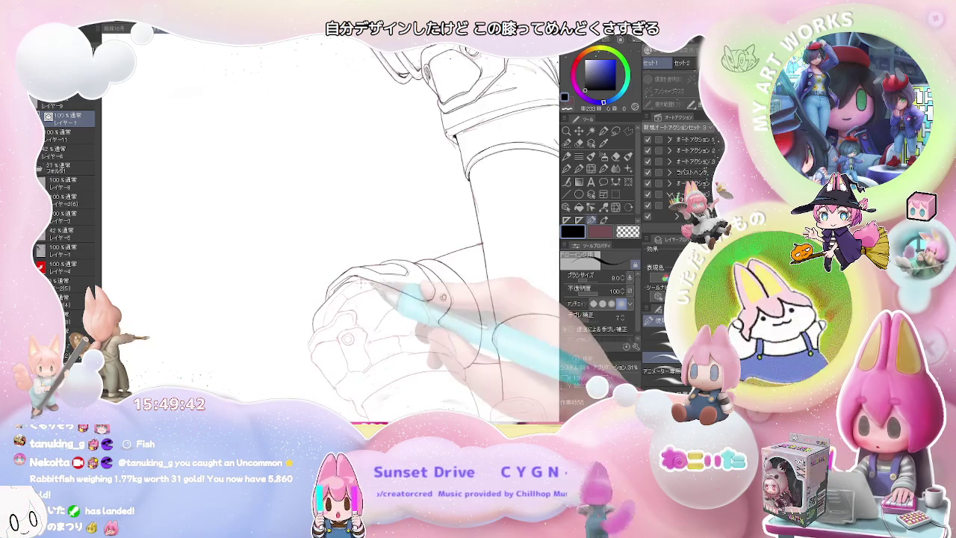
scroll(329, 298, up, 3)
Step: Ink two more inner plate contours on the knee armour, extending one up and right
drag(273, 323, 308, 275)
drag(394, 237, 462, 224)
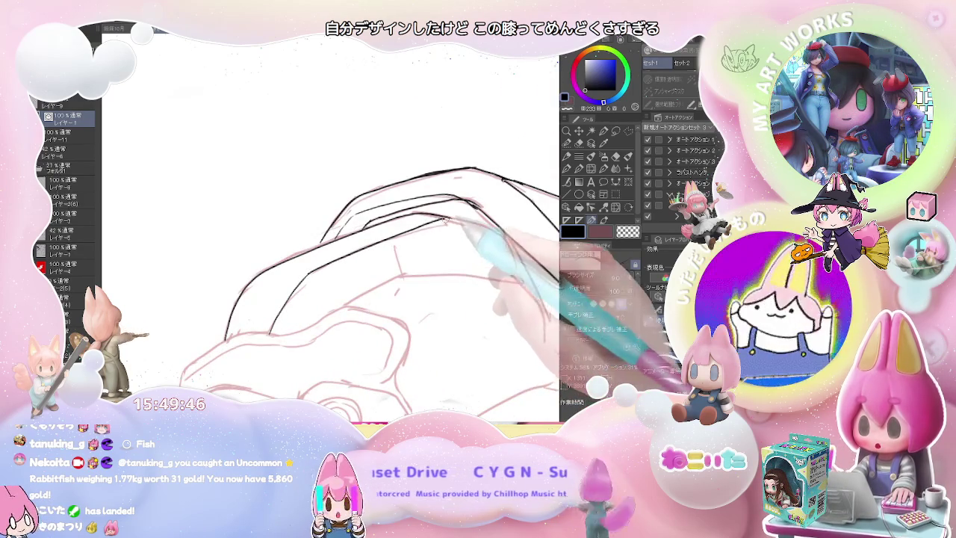
scroll(459, 247, down, 1)
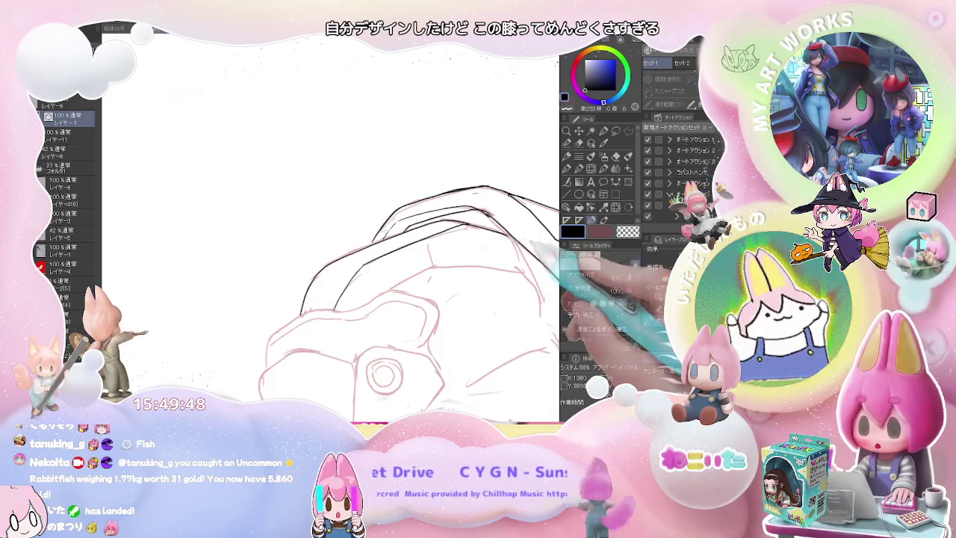
scroll(463, 273, down, 1)
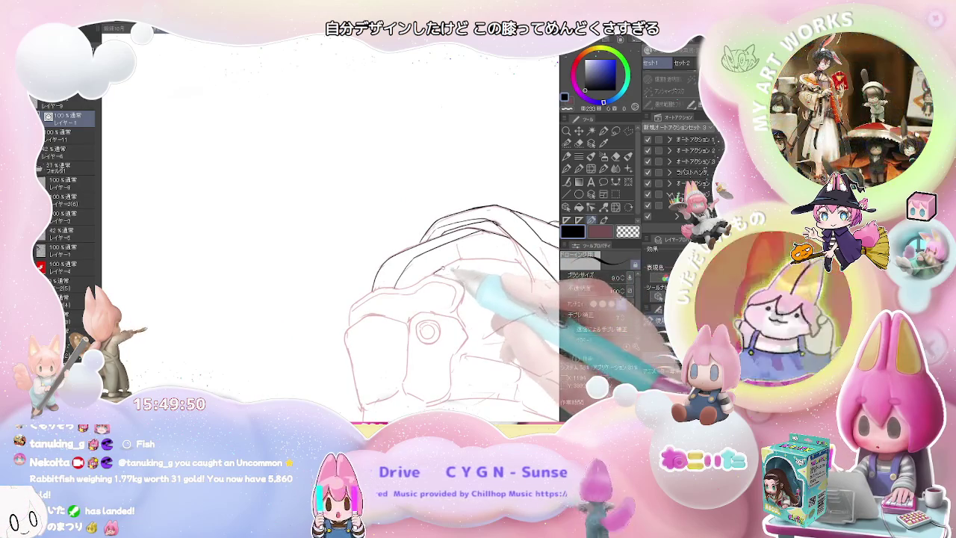
scroll(448, 254, up, 1)
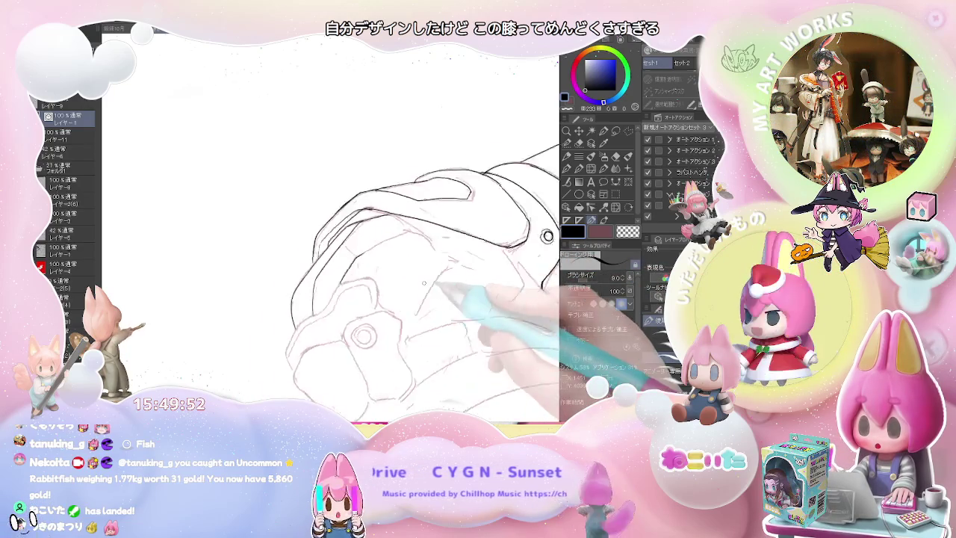
scroll(403, 247, up, 1)
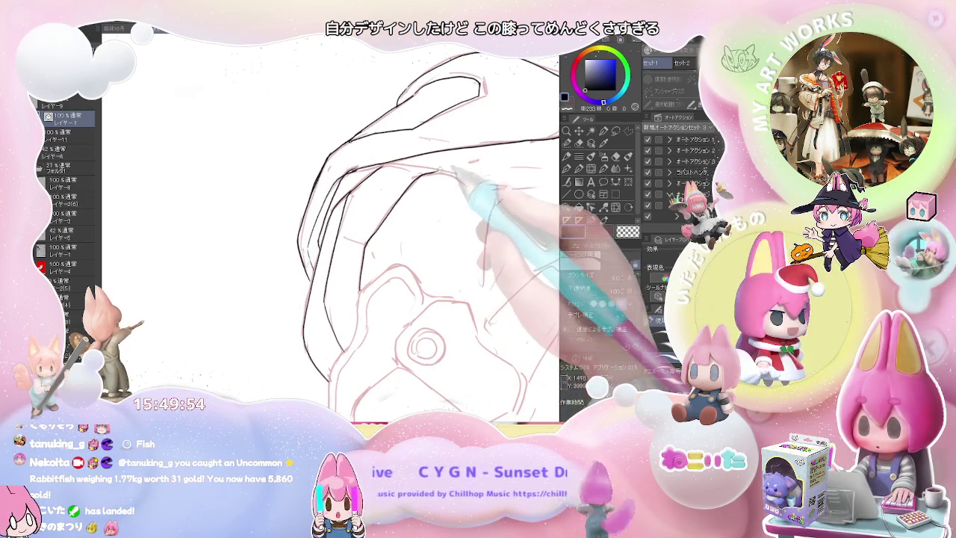
scroll(516, 183, down, 1)
Step: Rotate the canvas to view the arm above the knee, switch tools, then return to the knee
mouse_move(515, 183)
mouse_down()
mouse_move(416, 264)
mouse_move(388, 247)
mouse_up()
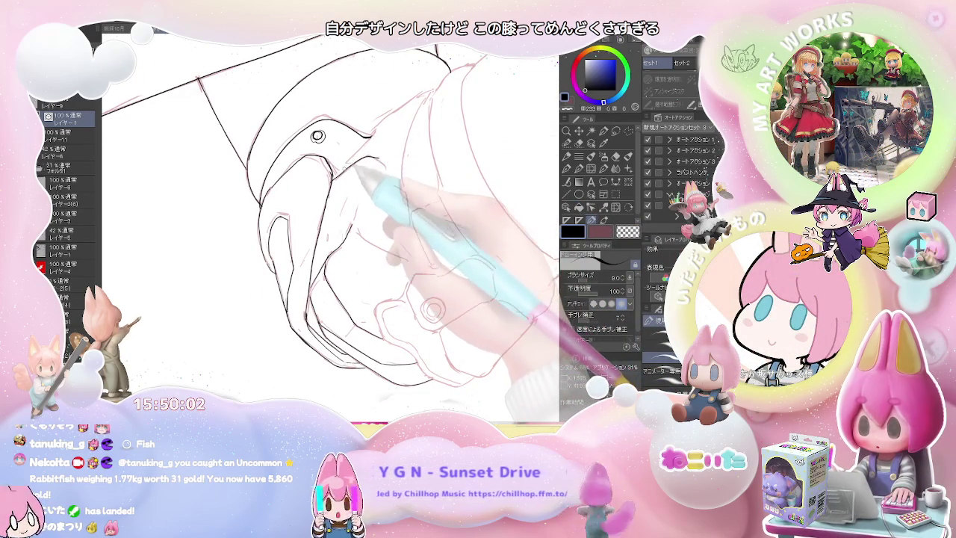
mouse_move(448, 224)
mouse_down()
mouse_move(494, 251)
mouse_move(480, 286)
mouse_move(246, 321)
mouse_move(463, 299)
mouse_move(445, 345)
mouse_up()
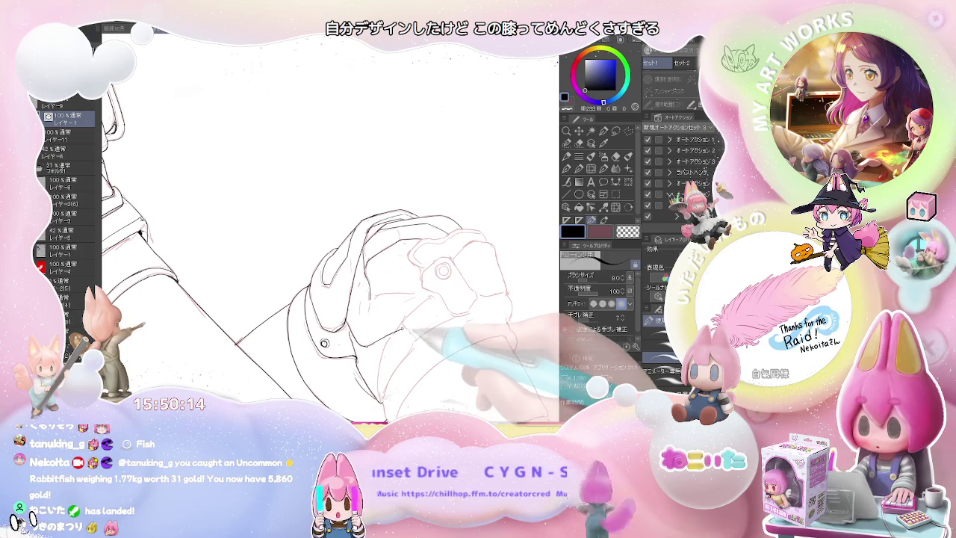
drag(455, 328, 297, 269)
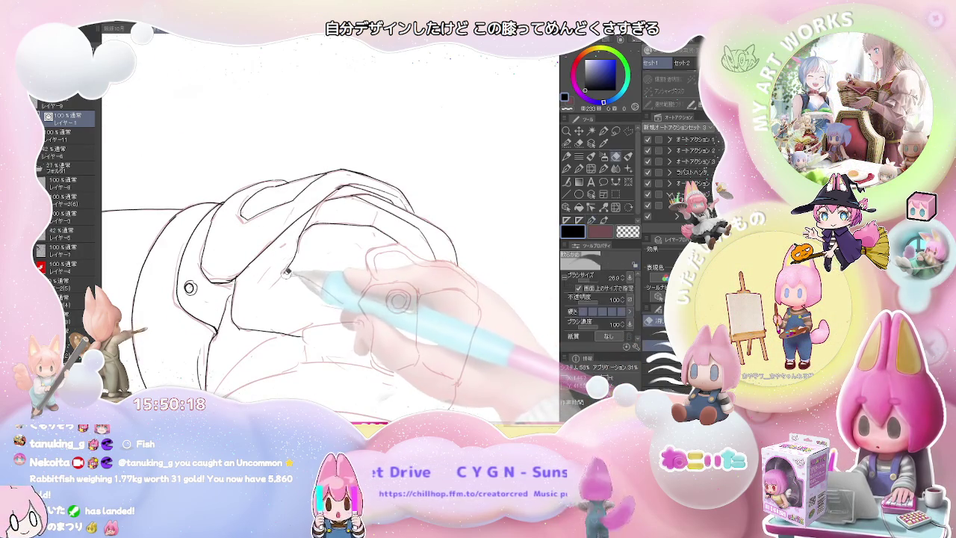
key(u)
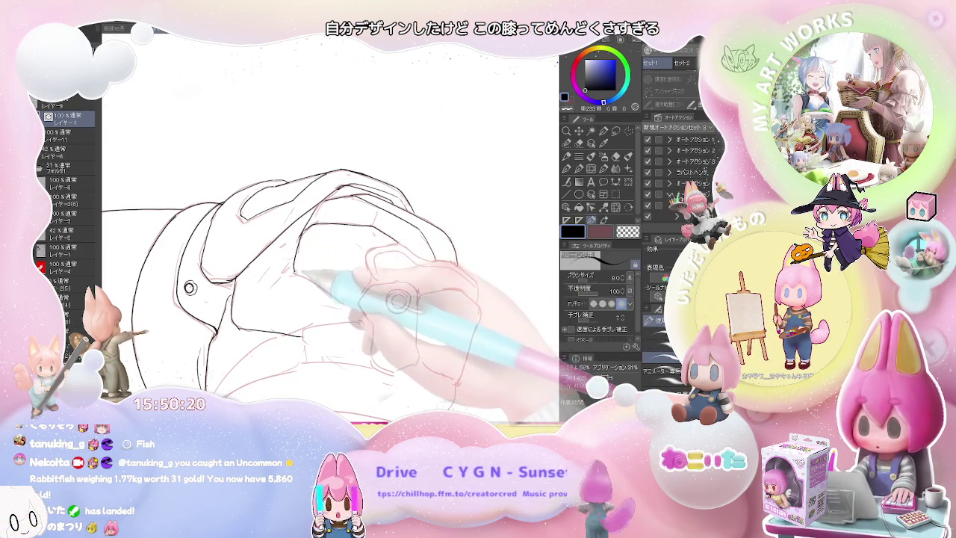
mouse_move(398, 301)
mouse_down()
mouse_move(384, 303)
mouse_move(405, 306)
mouse_up()
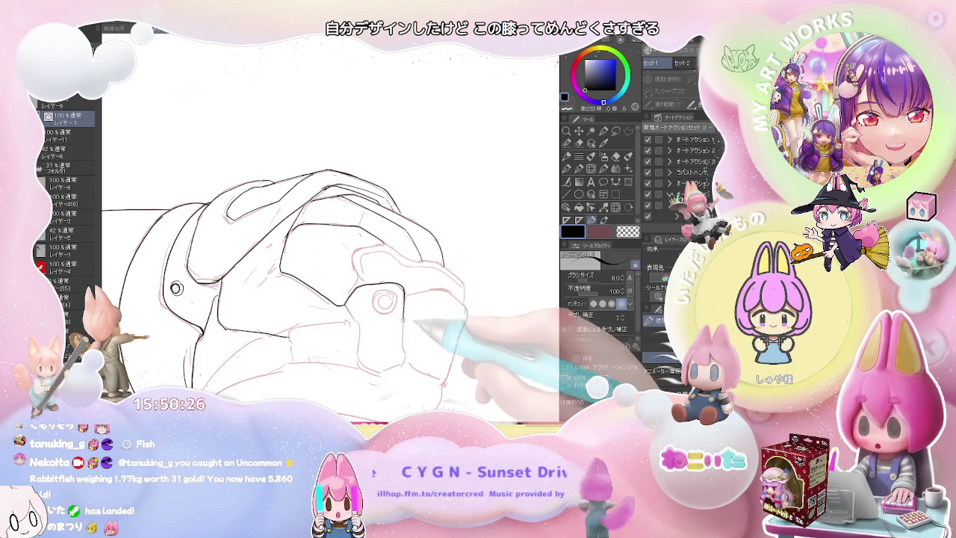
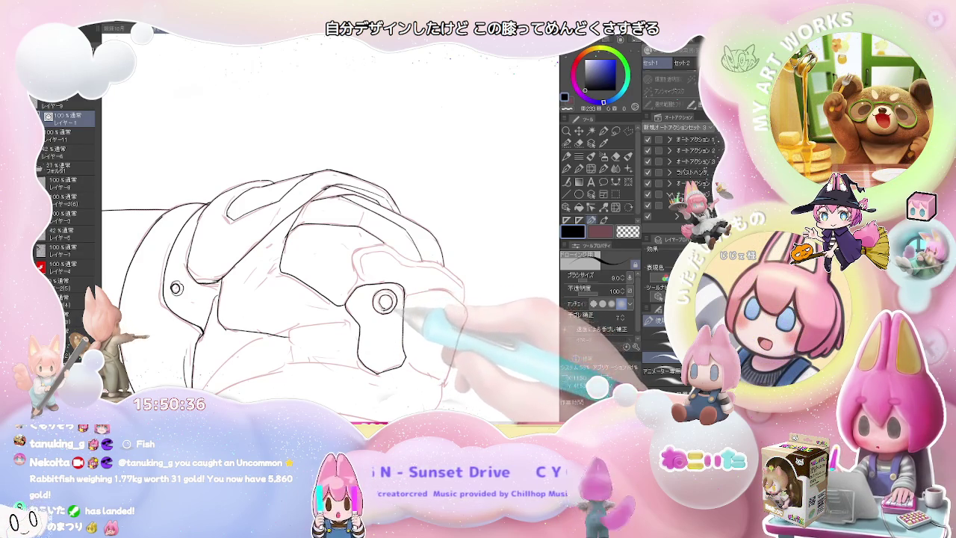
Step: Ink the knee pad's right-hand outer edge in black and zoom in and out to check it
drag(404, 313, 422, 293)
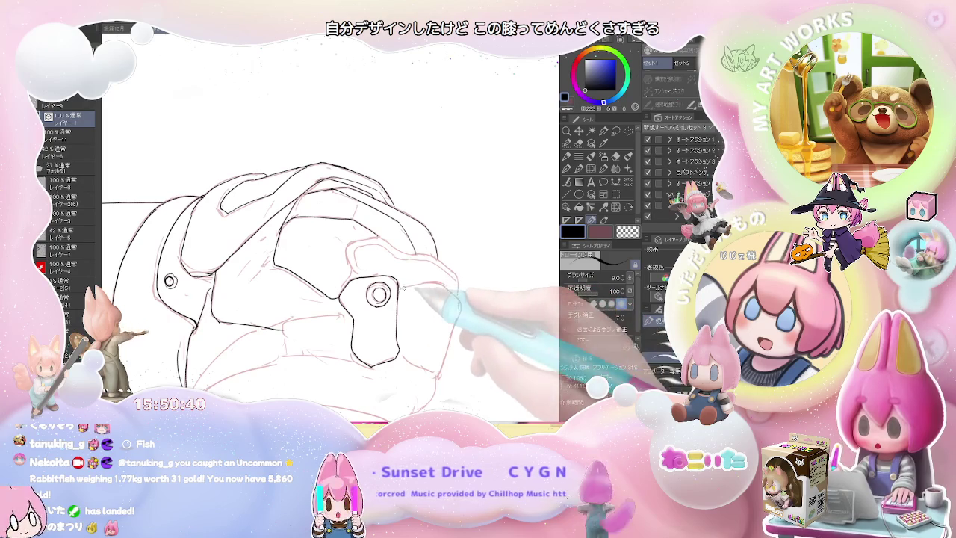
drag(440, 283, 452, 354)
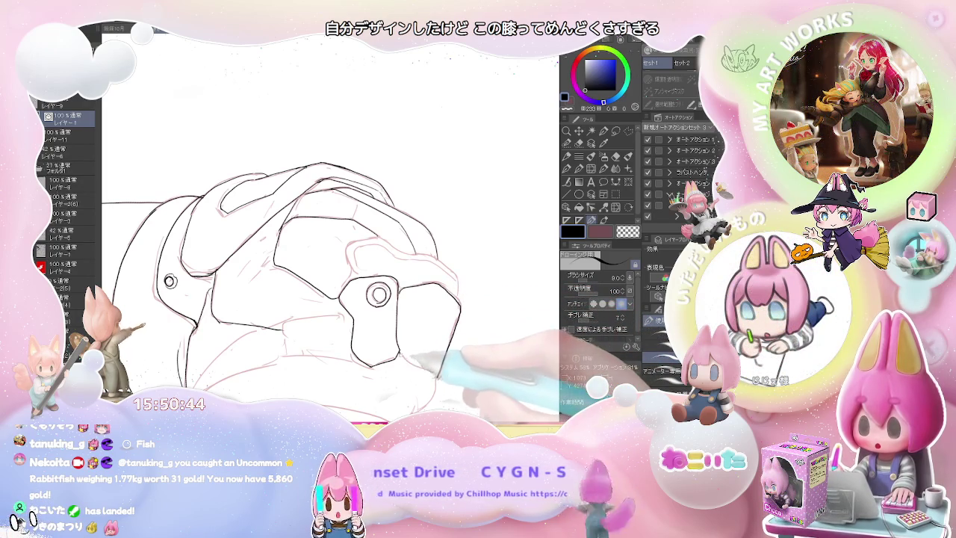
scroll(299, 224, down, 2)
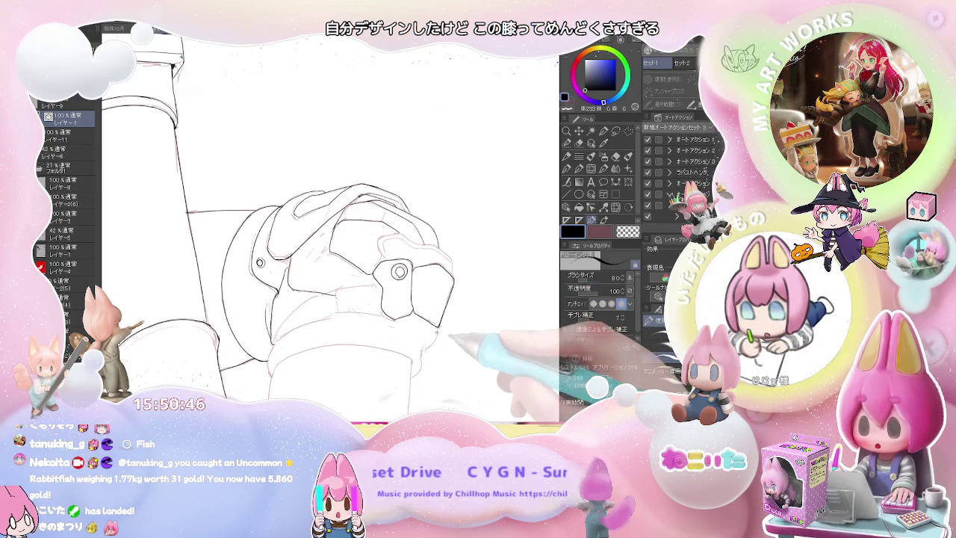
scroll(440, 336, down, 1)
scroll(440, 336, down, 1)
scroll(440, 336, down, 2)
scroll(441, 336, down, 1)
scroll(441, 333, up, 2)
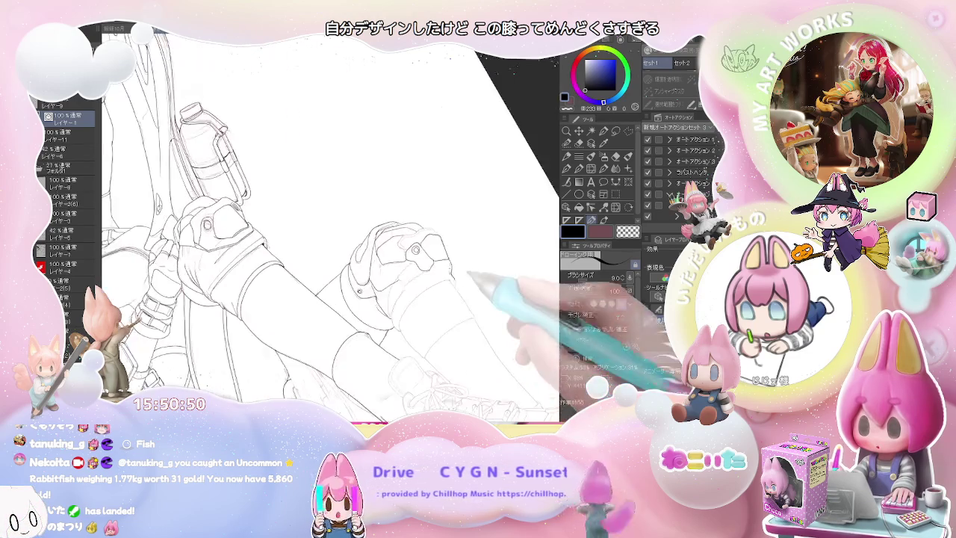
scroll(493, 313, up, 2)
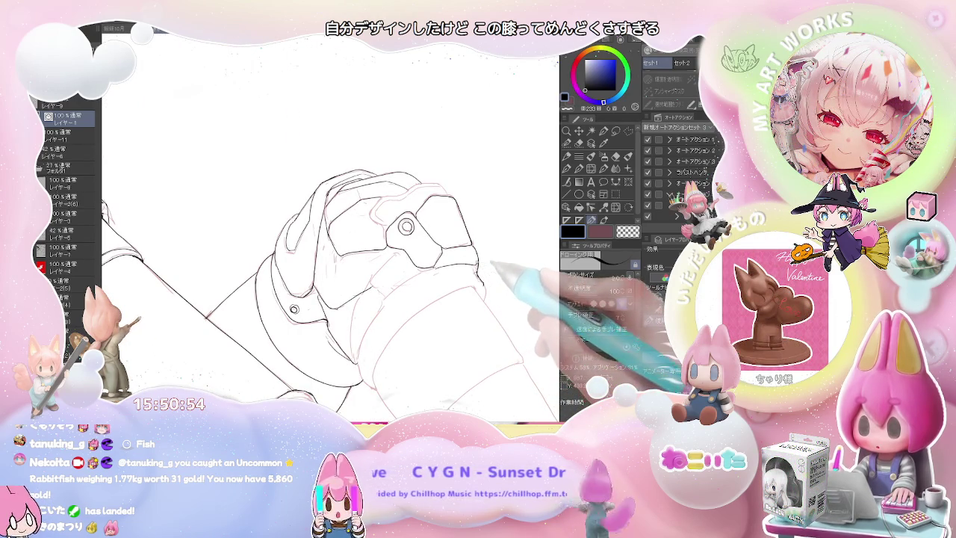
scroll(490, 264, down, 2)
scroll(500, 282, down, 2)
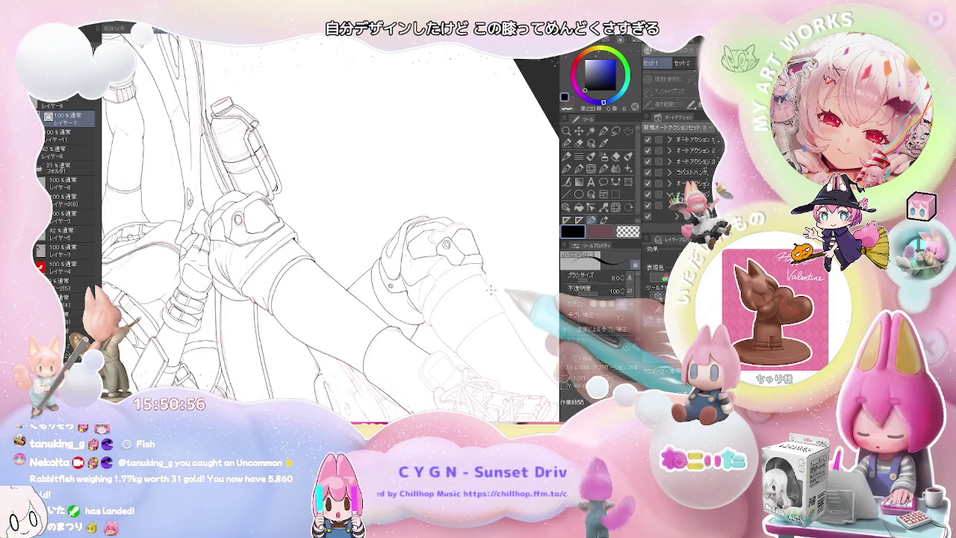
scroll(491, 290, up, 2)
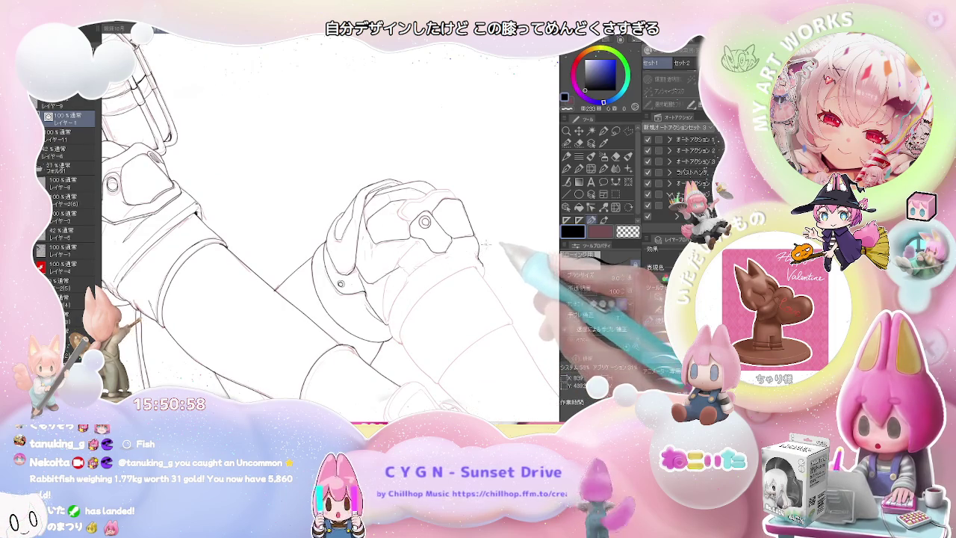
scroll(463, 253, down, 2)
scroll(452, 250, up, 2)
scroll(452, 252, up, 1)
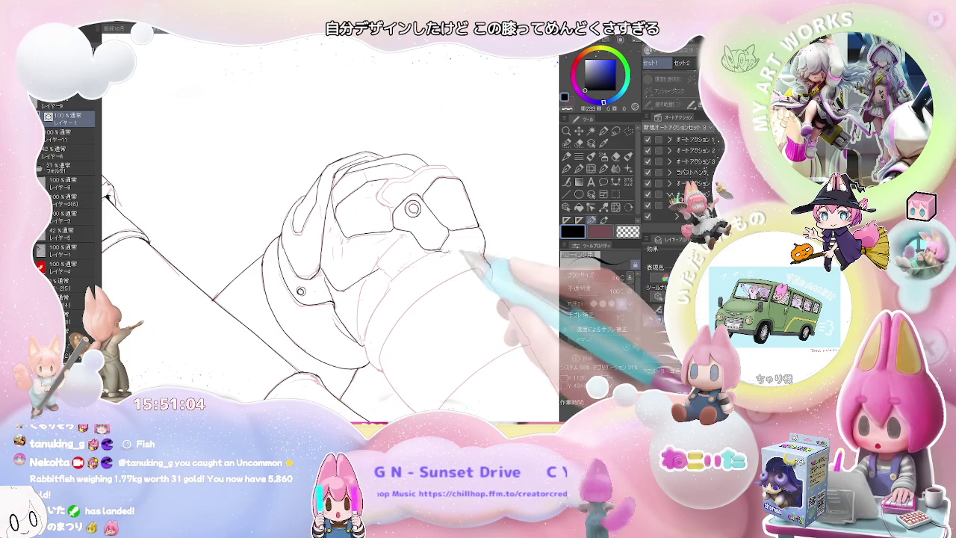
Step: Switch to the eraser and zoom around the knee pad to find stray strokes
key(e)
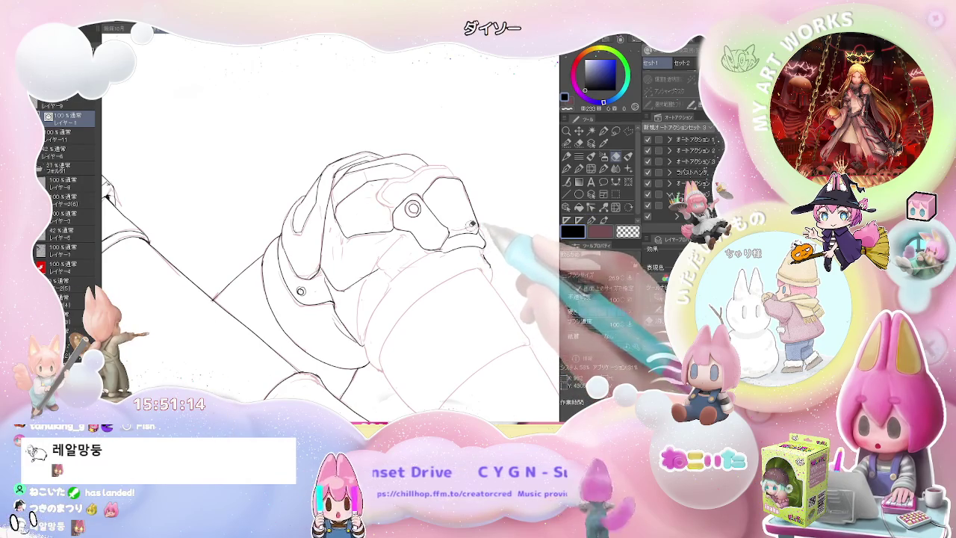
scroll(478, 226, down, 2)
scroll(501, 228, down, 2)
scroll(500, 227, up, 1)
scroll(500, 228, up, 2)
scroll(500, 227, up, 2)
scroll(501, 228, up, 1)
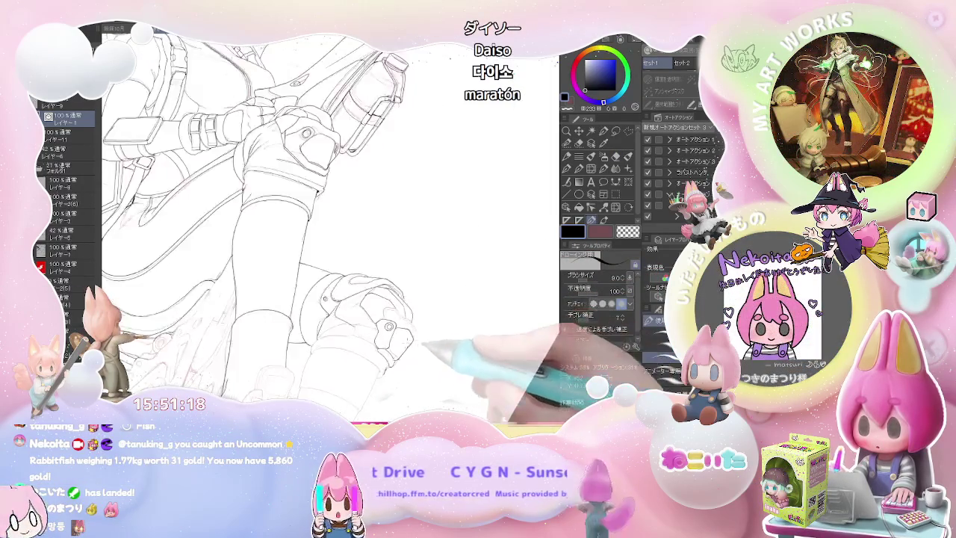
scroll(388, 321, up, 3)
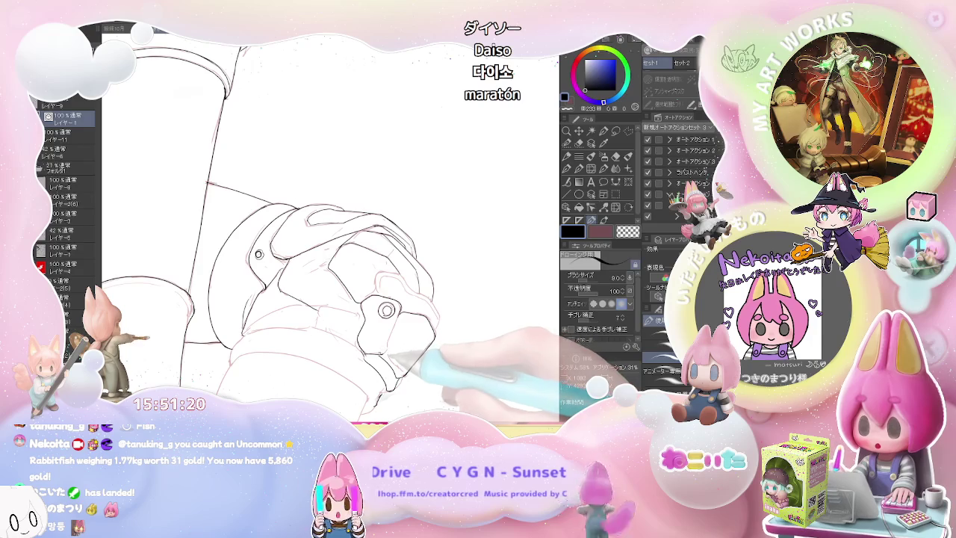
scroll(433, 336, down, 1)
scroll(448, 339, down, 2)
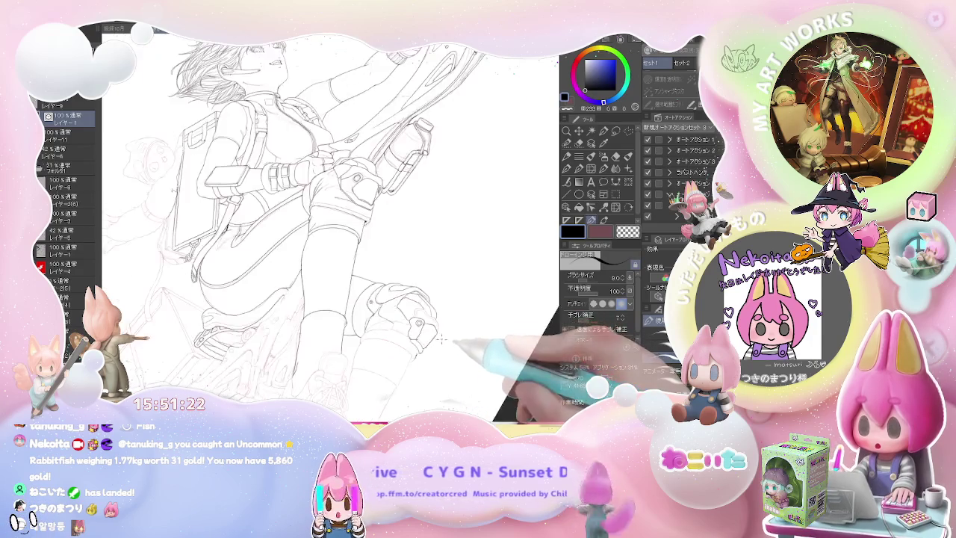
scroll(445, 334, up, 2)
scroll(447, 327, up, 2)
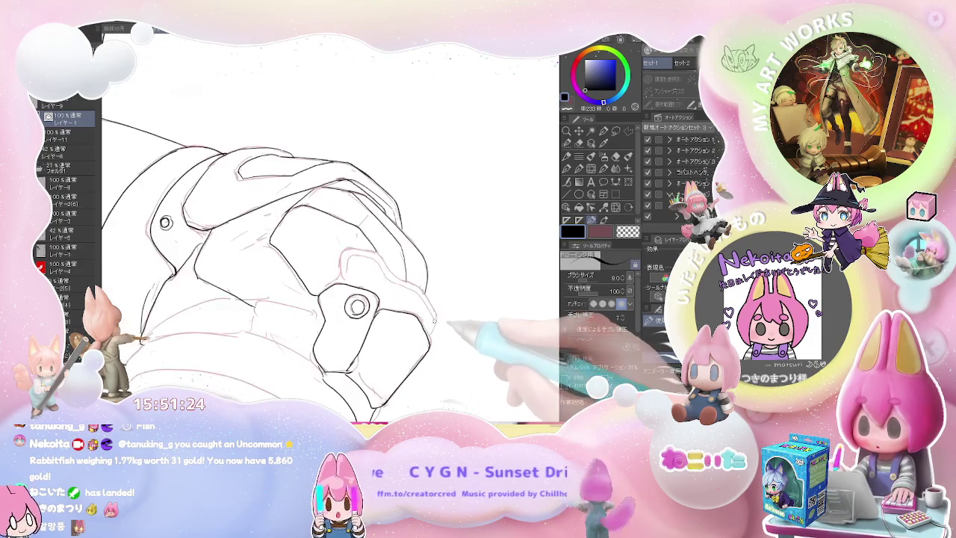
scroll(447, 338, down, 2)
scroll(448, 328, down, 1)
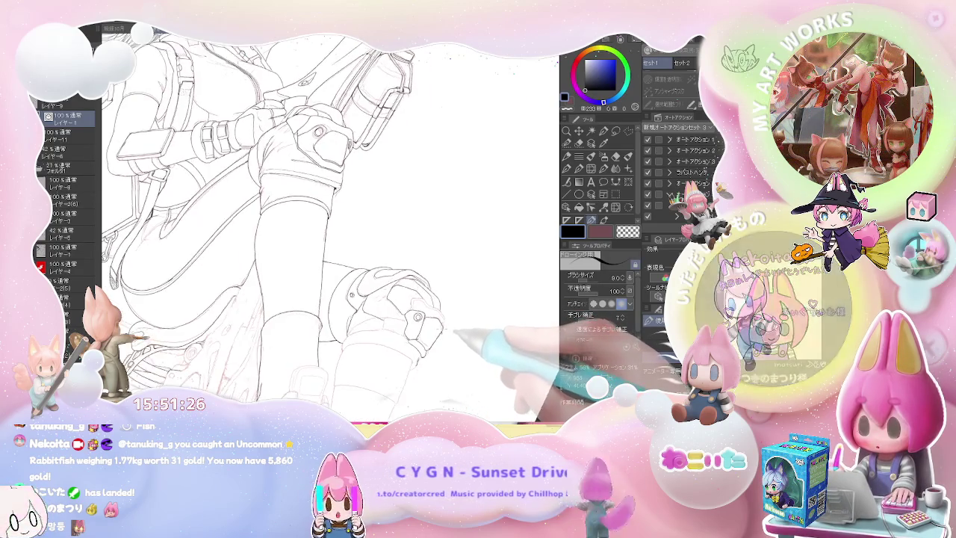
scroll(454, 310, down, 1)
scroll(457, 304, up, 2)
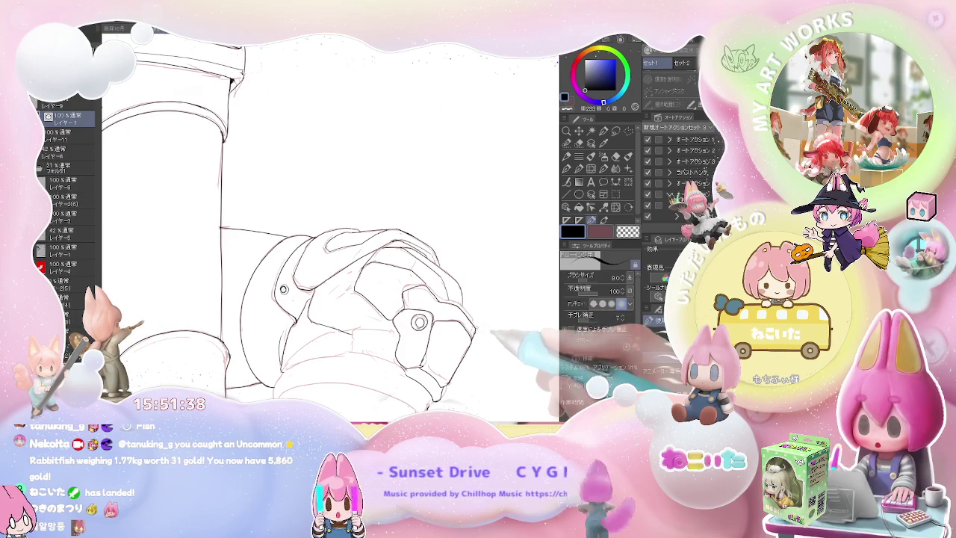
Step: Rotate the canvas to a comfortable angle and zoom back in to erase around the knee pad
key(ctrl+minus)
drag(485, 324, 451, 327)
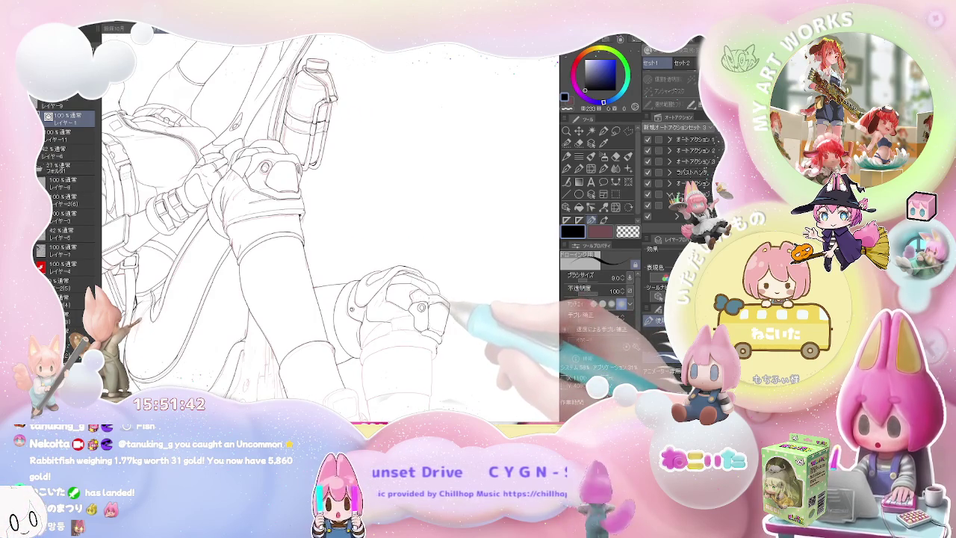
key(ctrl+plus)
key(ctrl+plus)
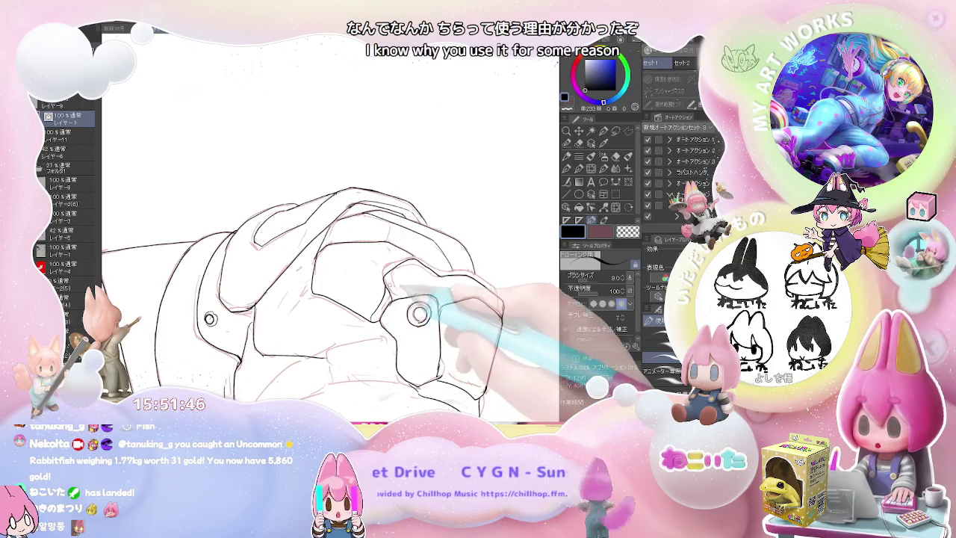
key(e)
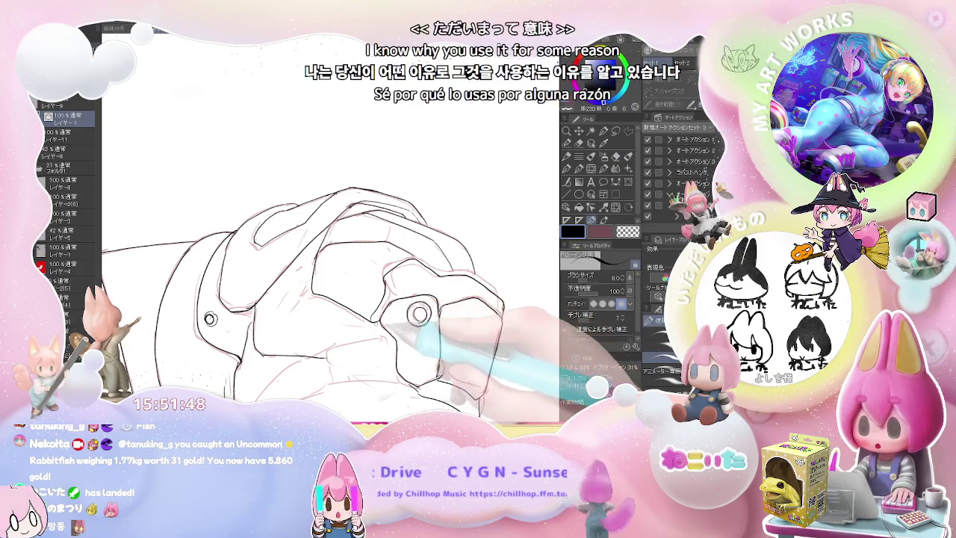
scroll(493, 288, down, 3)
scroll(494, 288, down, 2)
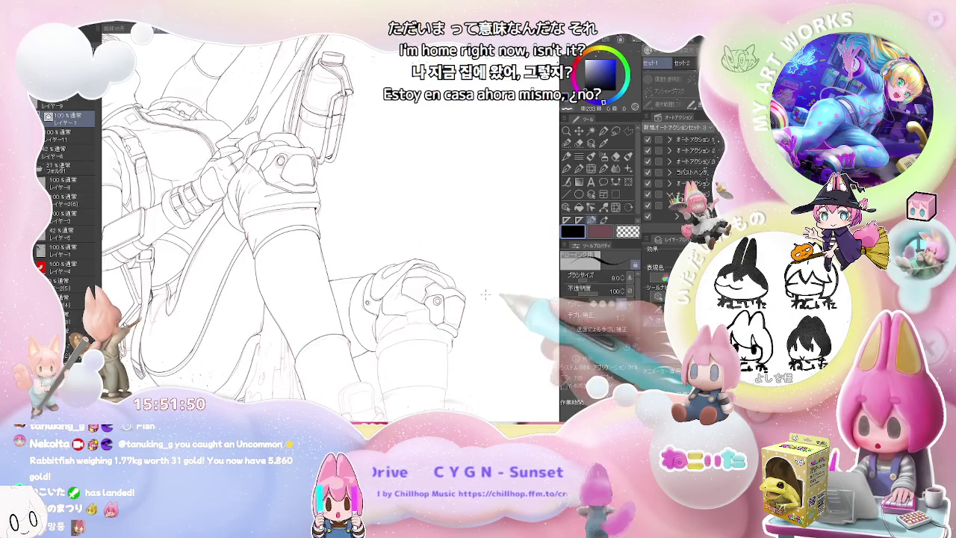
scroll(492, 296, up, 2)
scroll(492, 296, up, 1)
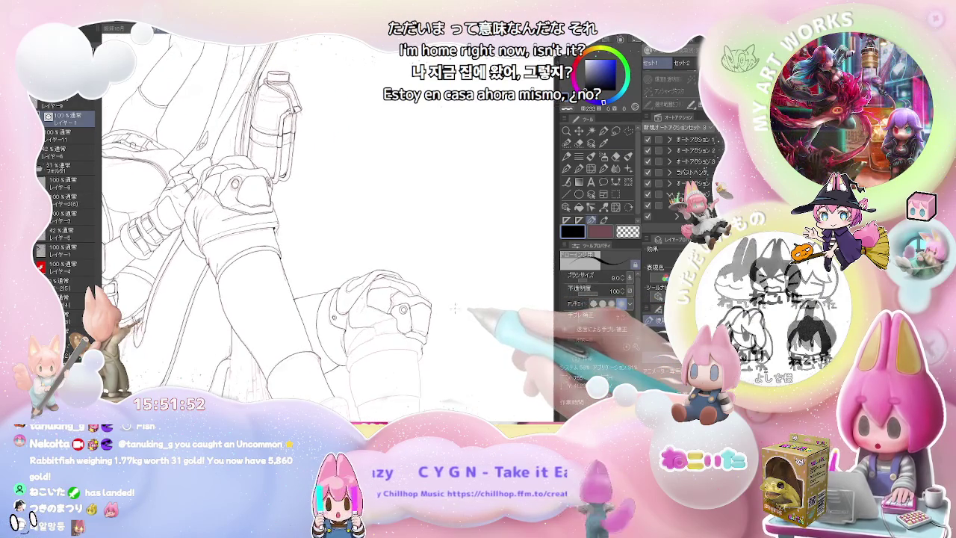
scroll(492, 297, up, 1)
scroll(492, 296, up, 2)
scroll(396, 277, up, 1)
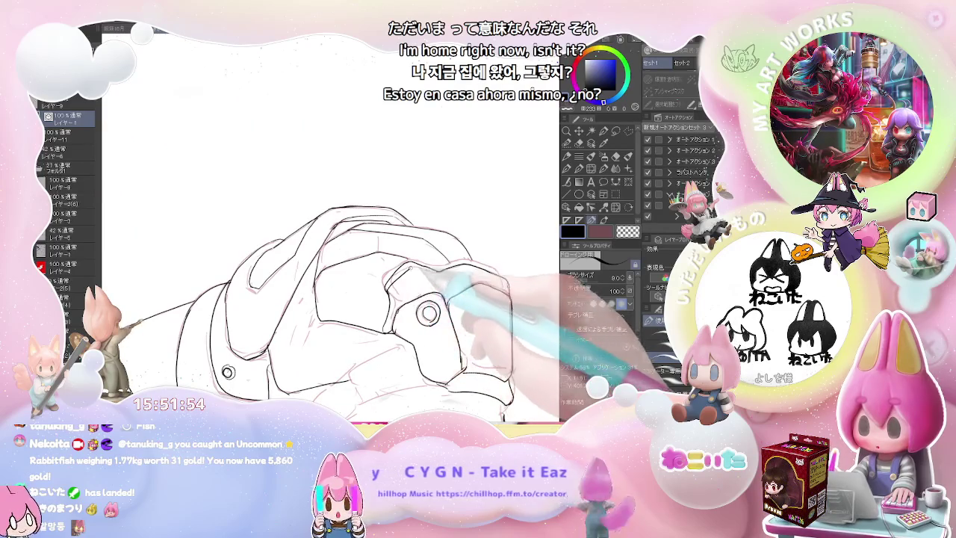
Step: Alternate pen and eraser to trace the knee pad's plate edges and rivet cleanly
key(e)
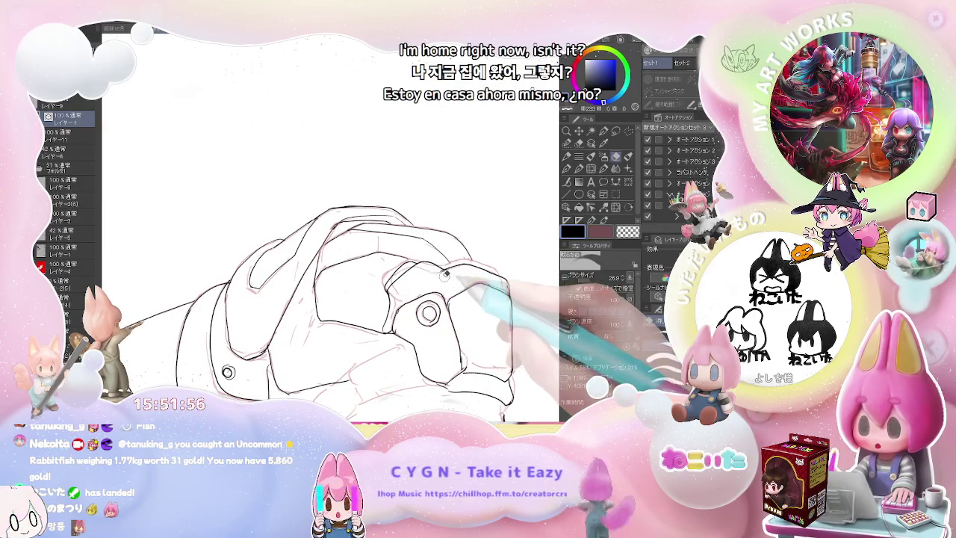
key(p)
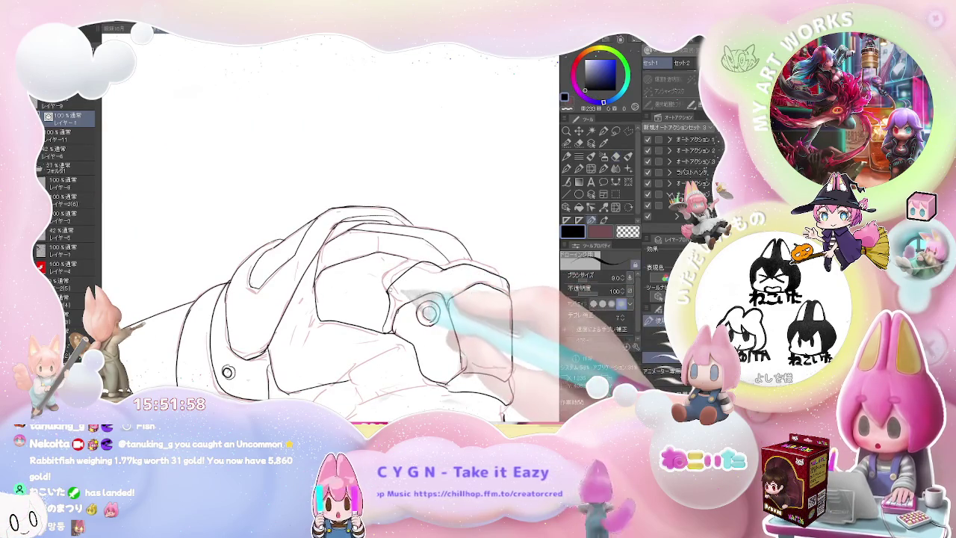
scroll(440, 321, down, 2)
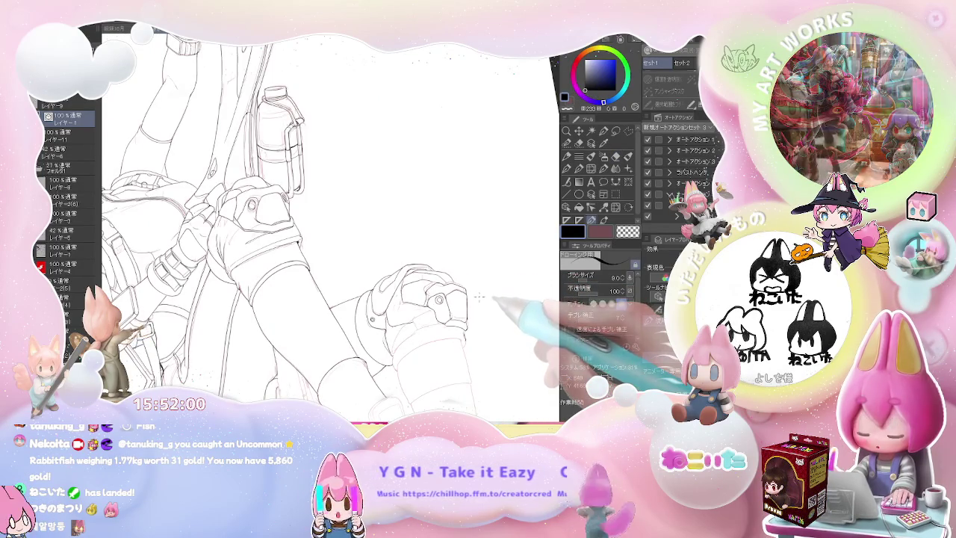
scroll(468, 285, up, 2)
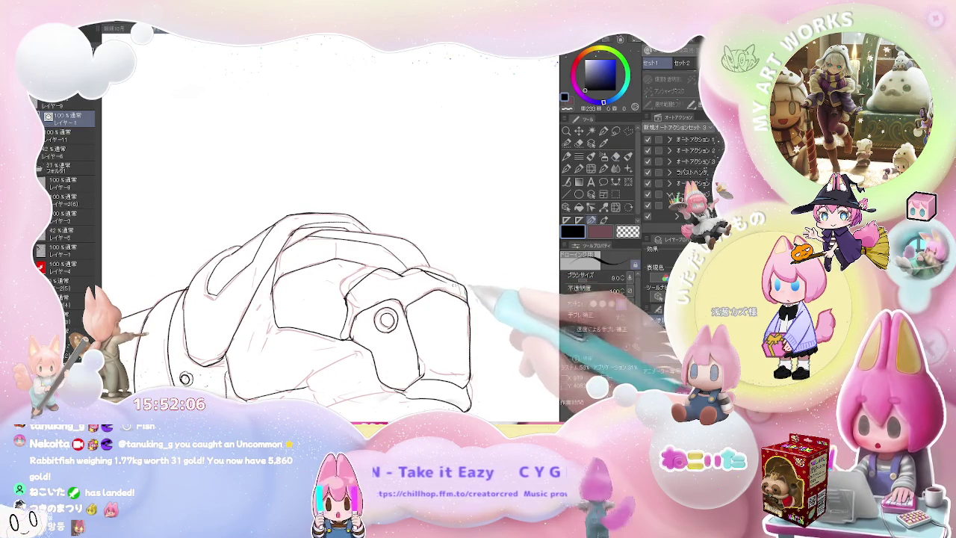
key(e)
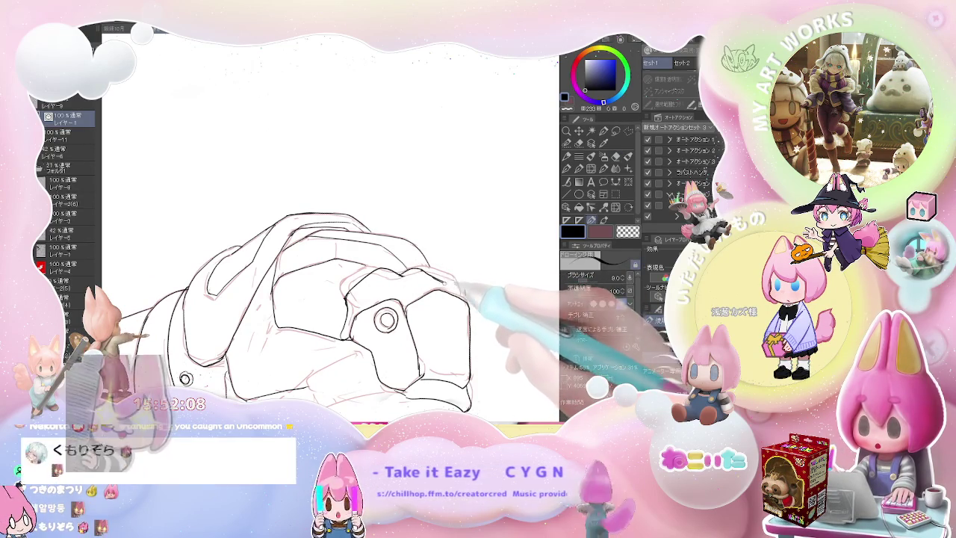
scroll(493, 300, down, 3)
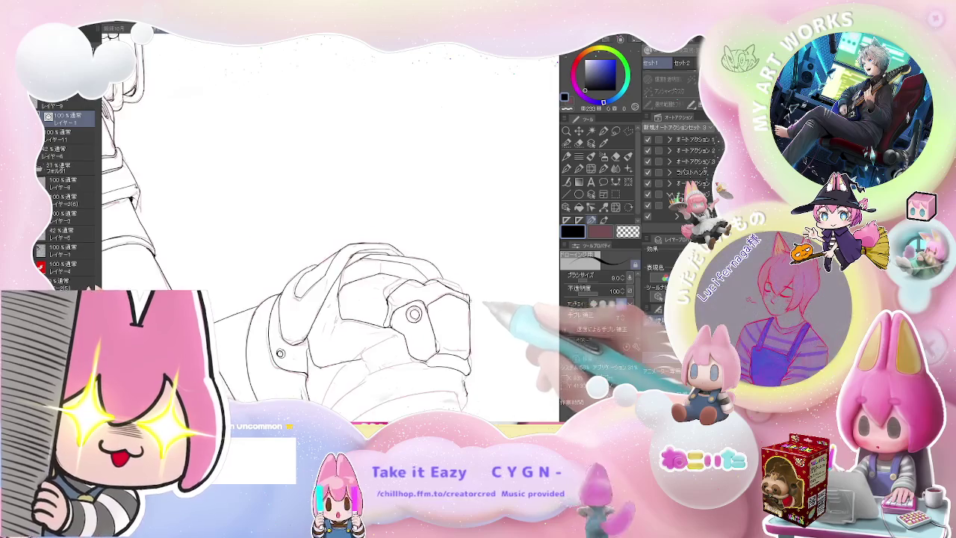
scroll(492, 299, down, 2)
scroll(489, 303, up, 5)
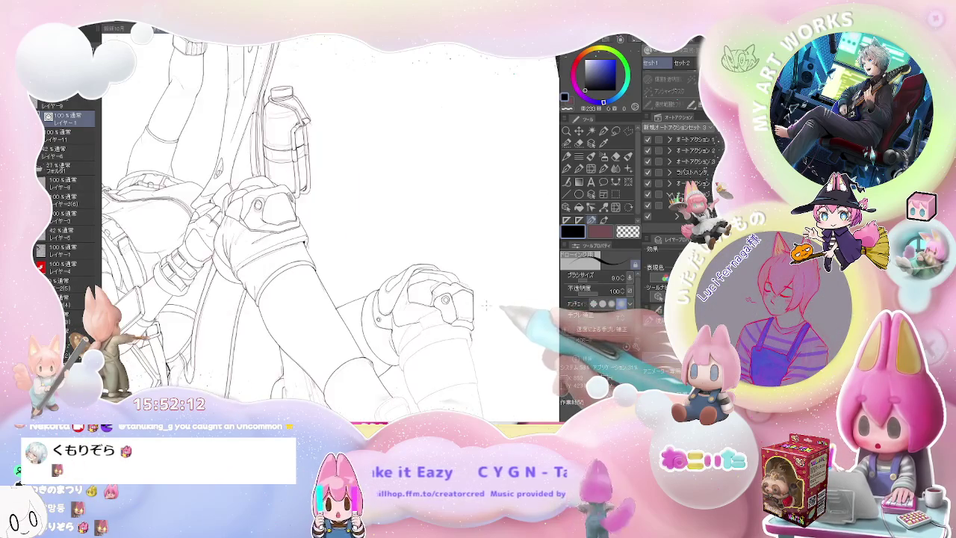
scroll(483, 305, up, 1)
scroll(484, 304, up, 1)
scroll(448, 322, up, 2)
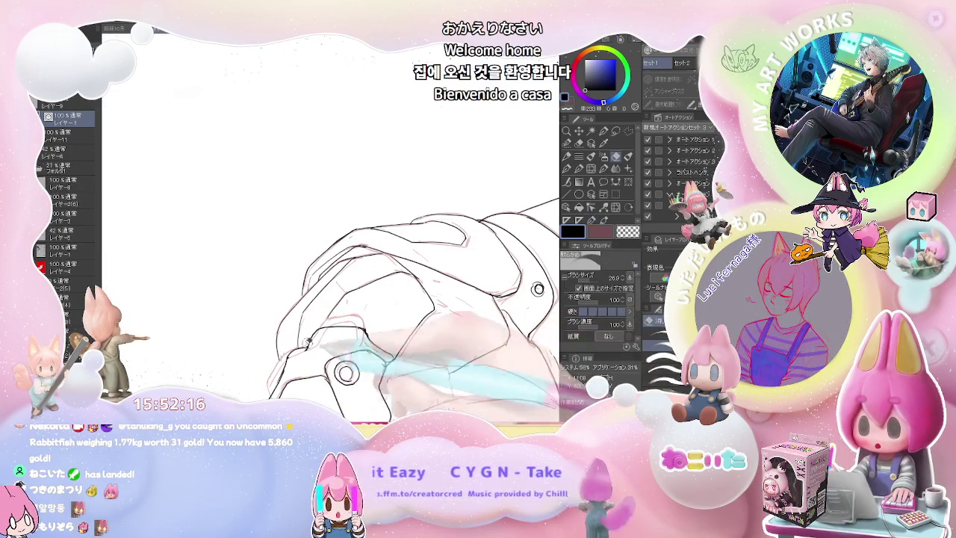
key(e)
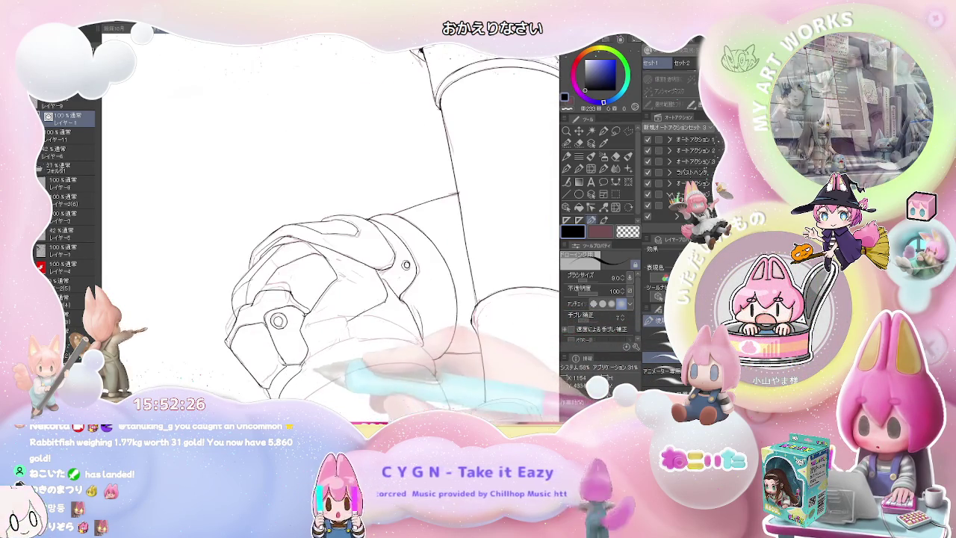
Step: Zoom across the figure to compare the knee pad with the arm and fist line art
key(p)
key(p)
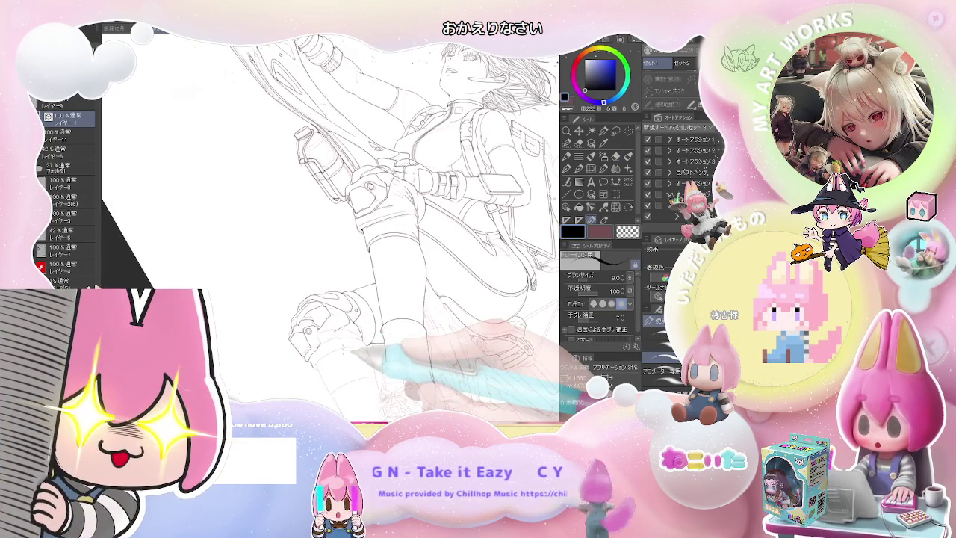
key(ctrl+plus)
key(ctrl+plus)
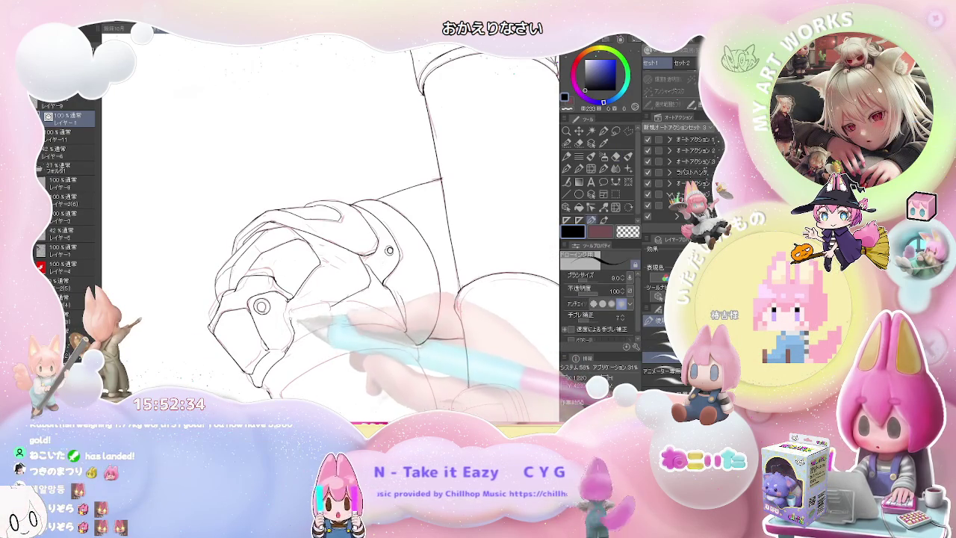
key(ctrl+minus)
key(ctrl+minus)
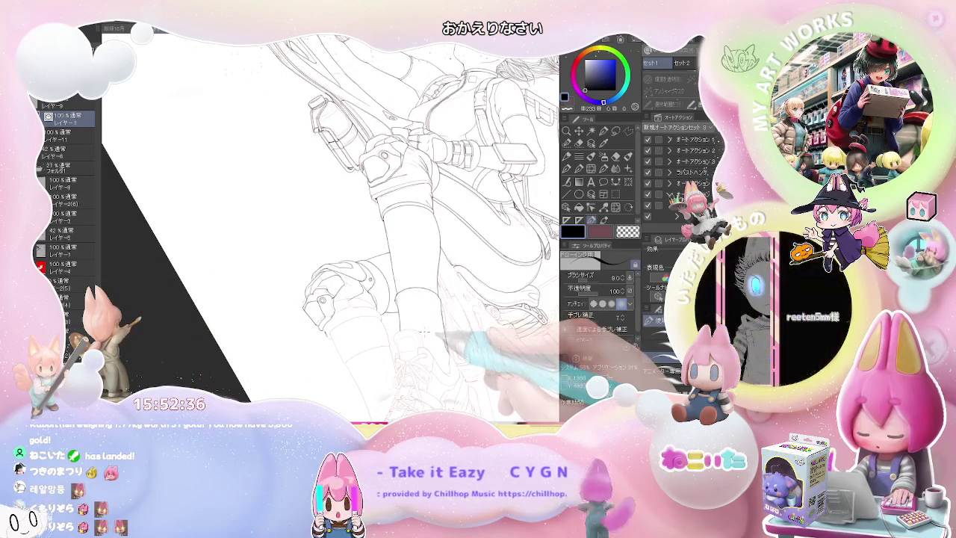
key(ctrl+plus)
key(ctrl+plus)
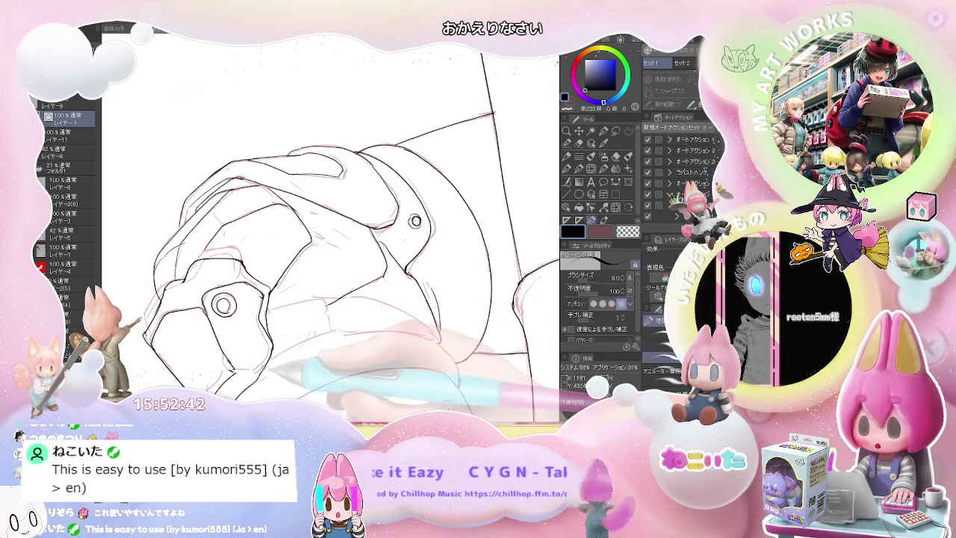
key(ctrl+minus)
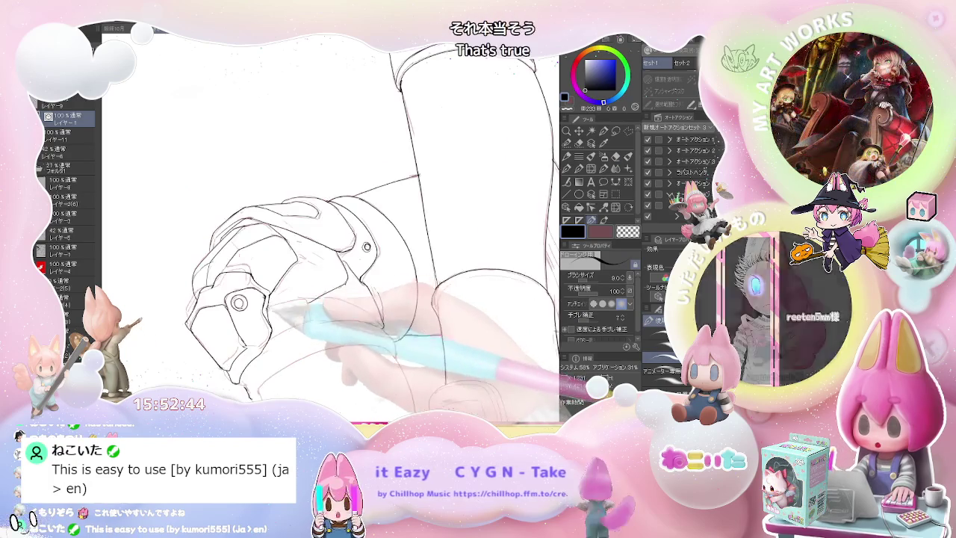
key(ctrl+minus)
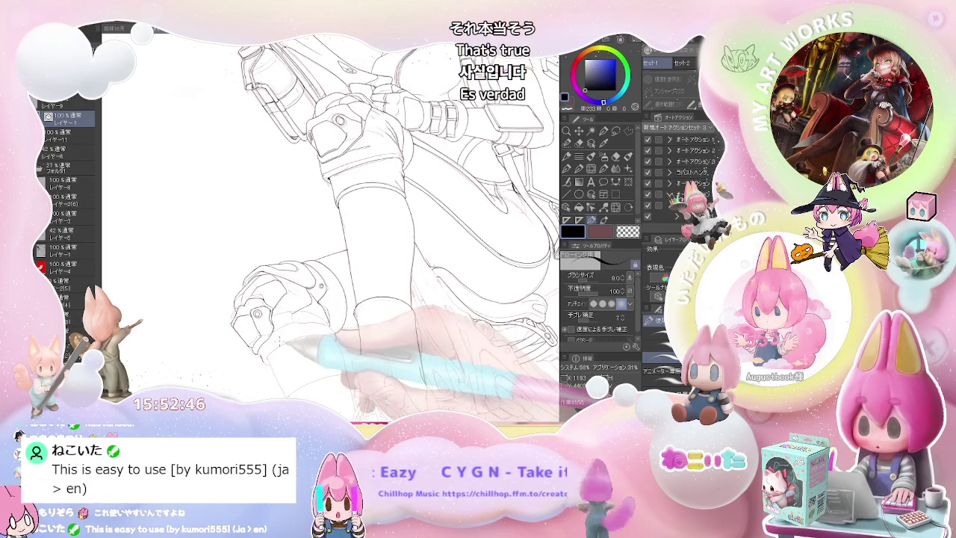
key(ctrl+plus)
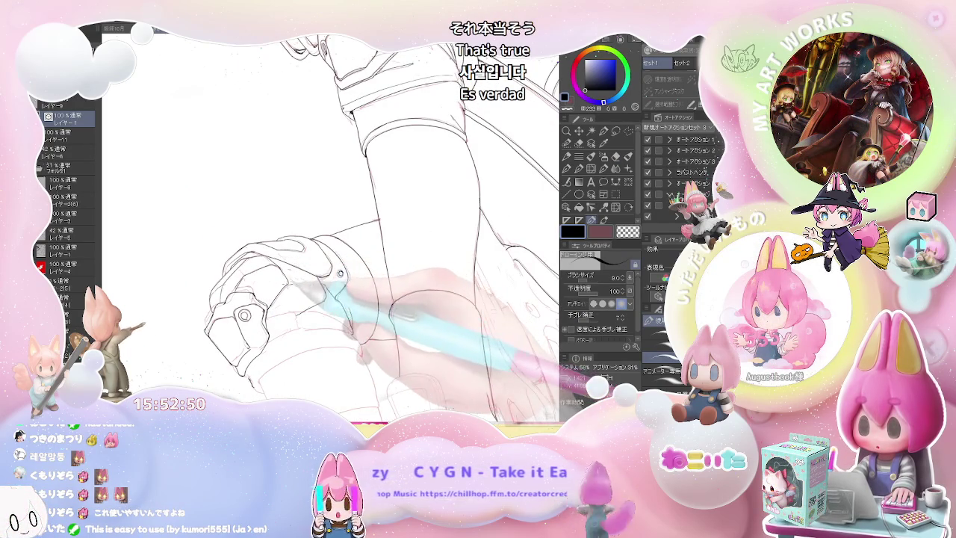
key(ctrl+minus)
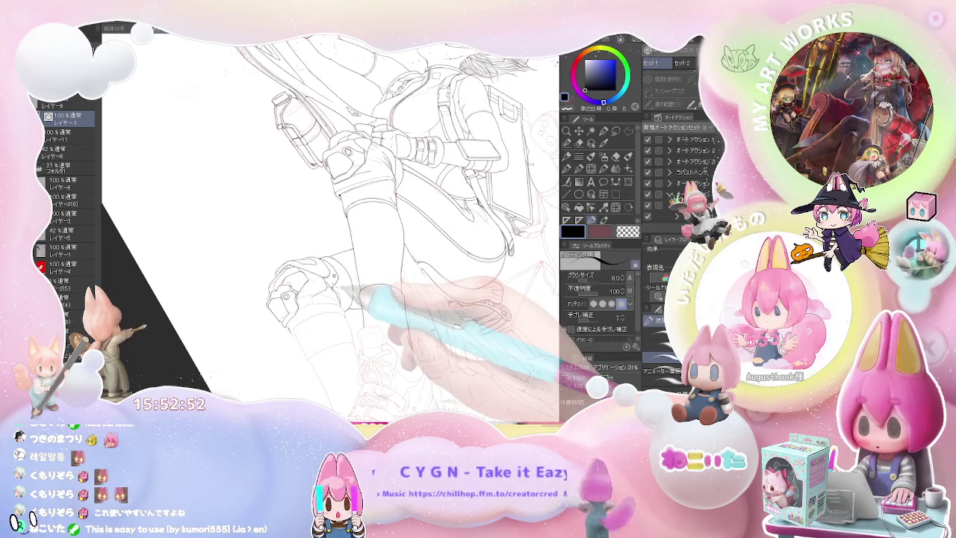
Step: Toggle eraser and pen to remove stray strokes and refine the knee pad plates
key(ctrl+plus)
key(ctrl+plus)
key(e)
key(p)
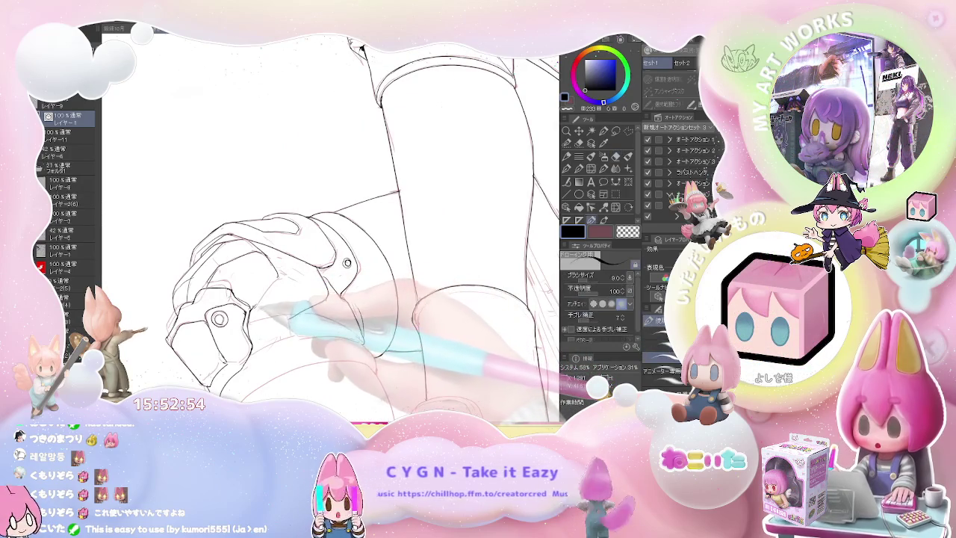
key(e)
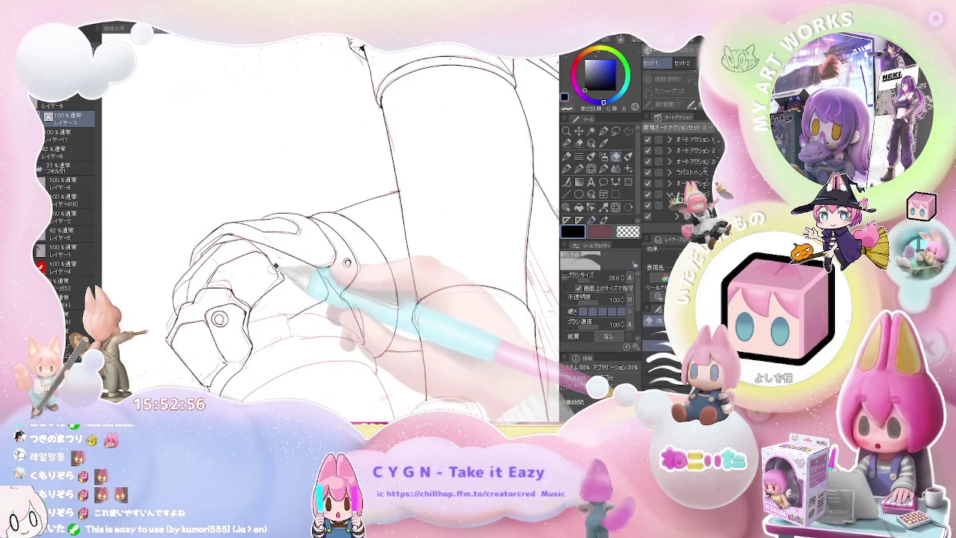
key(p)
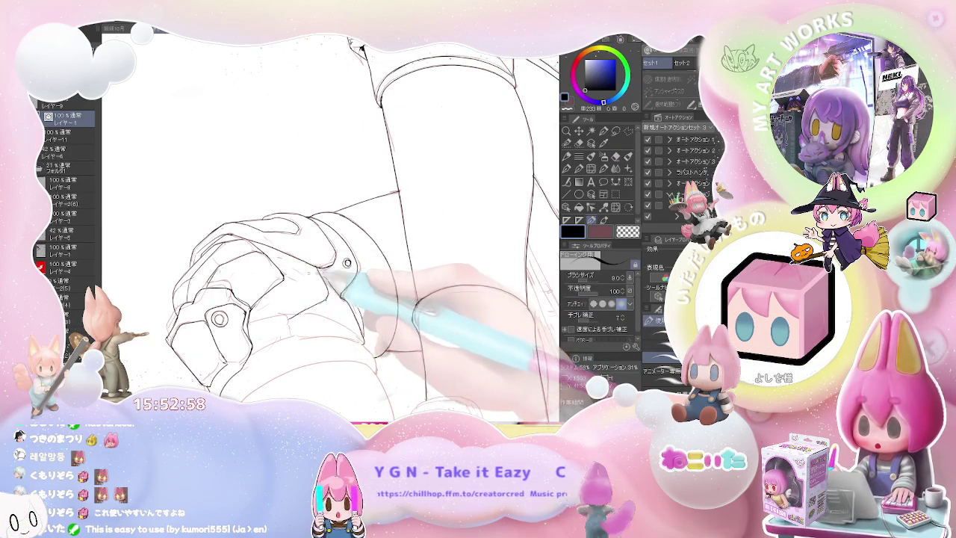
key(ctrl+minus)
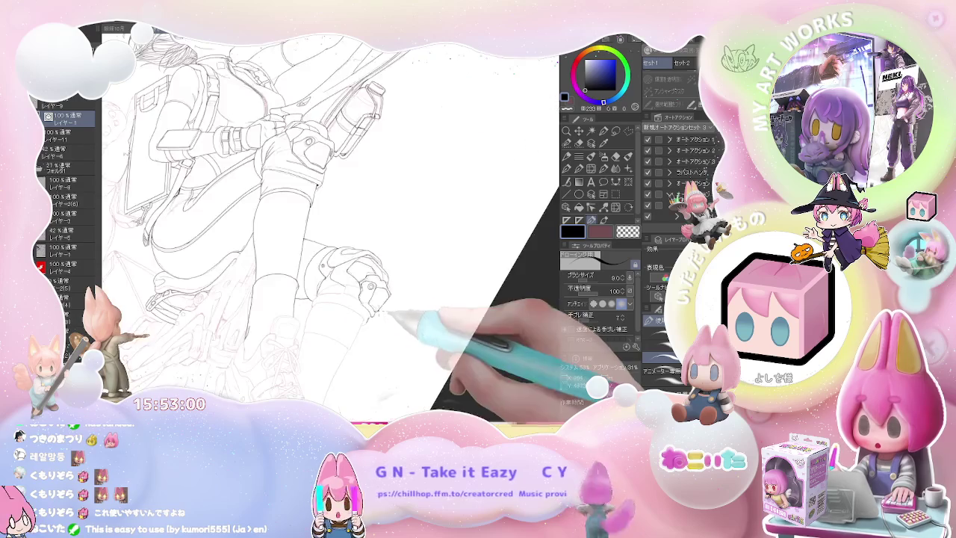
key(ctrl+plus)
key(ctrl+plus)
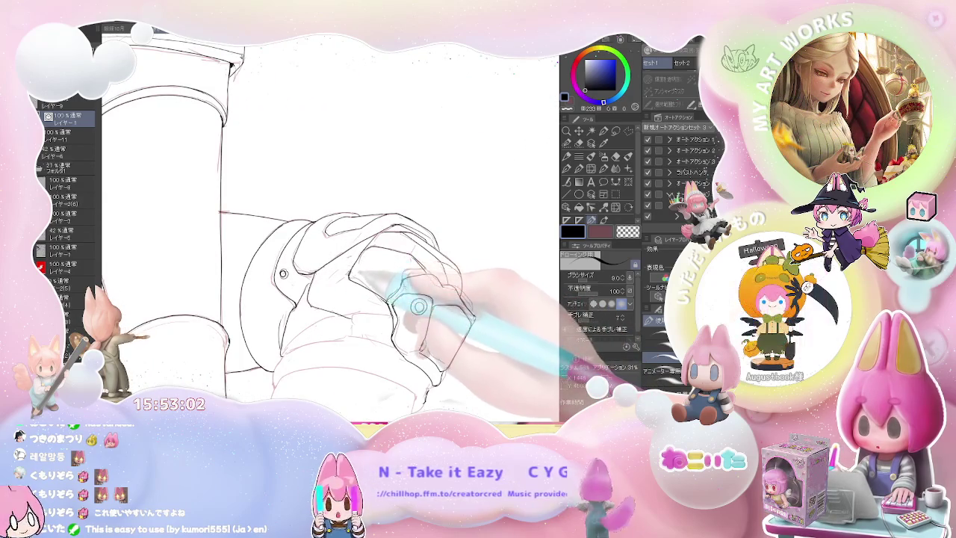